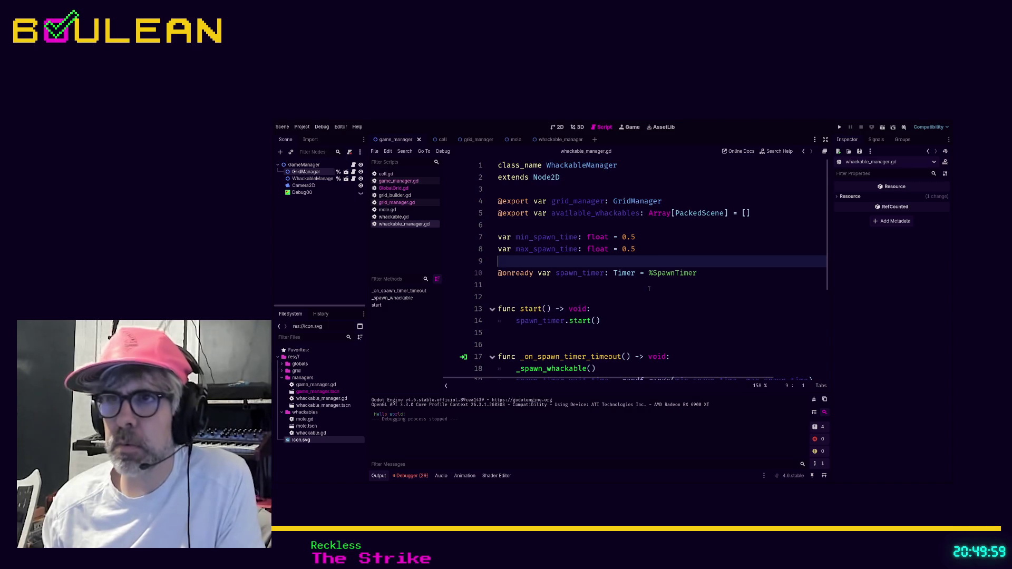
Inspect the get_random_cell definition in grid_manager.gd.
scroll(562, 310, "down", 4)
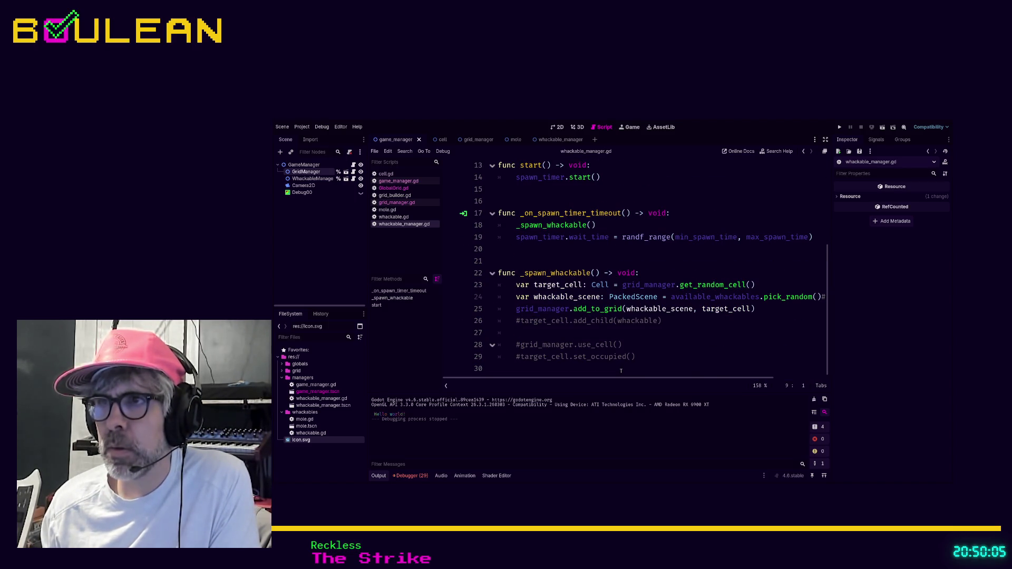
mouse_move(604, 381)
left_mouse_down()
mouse_move(624, 379)
mouse_move(591, 380)
left_mouse_up()
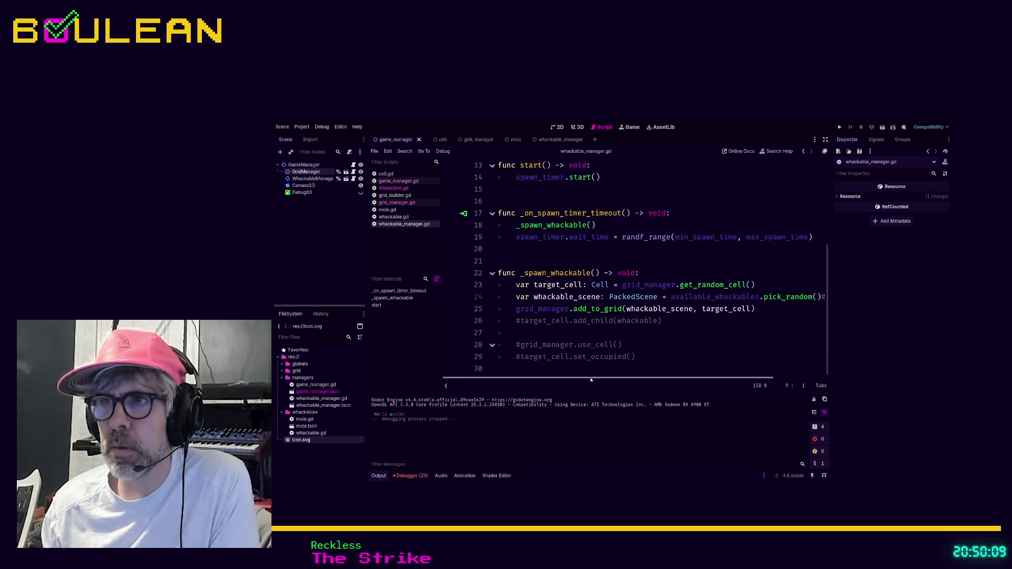
left_click(693, 285, "ctrl")
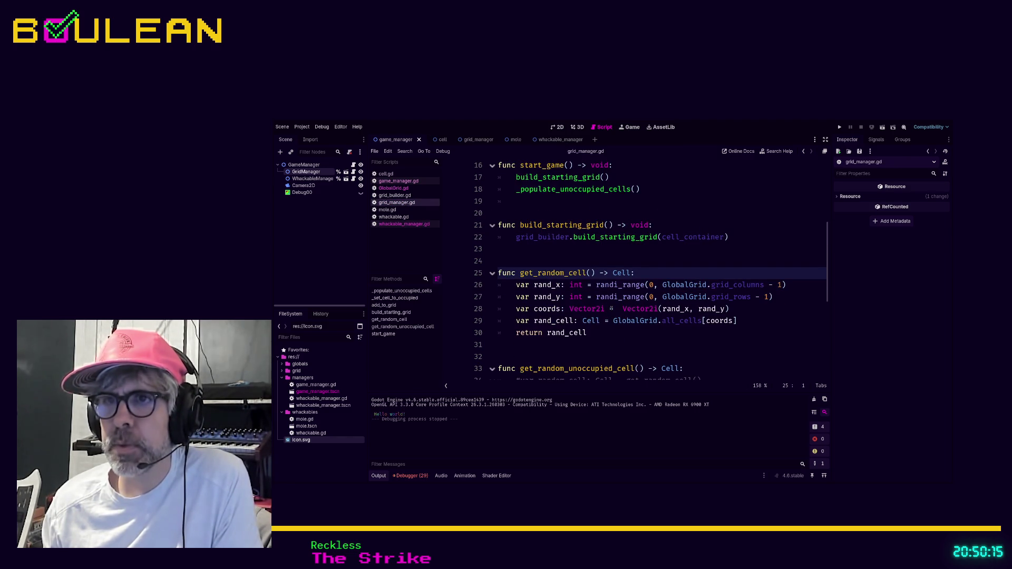
scroll(611, 308, "down", 2)
scroll(599, 336, "down", 2)
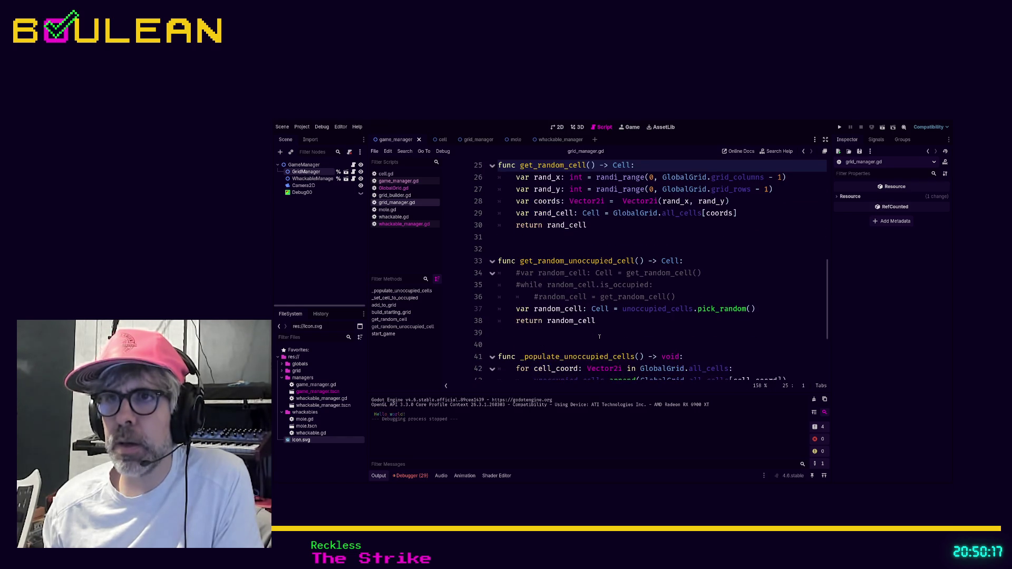
scroll(599, 336, "down", 1)
scroll(616, 278, "up", 1)
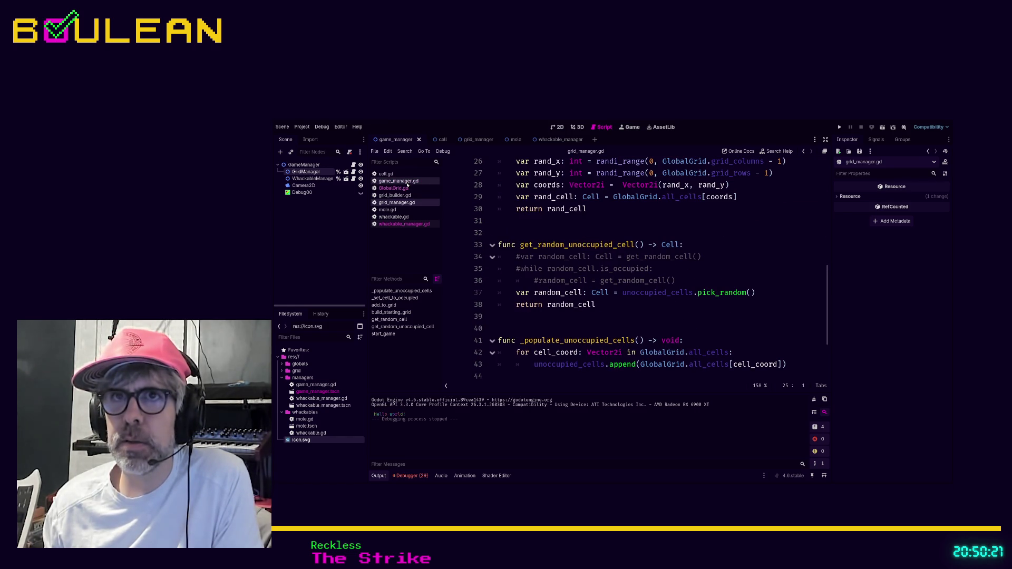
In whackable_manager.gd, replace line 23's get_random_cell() call with get_random_unoccupied_cell().
left_click(409, 225)
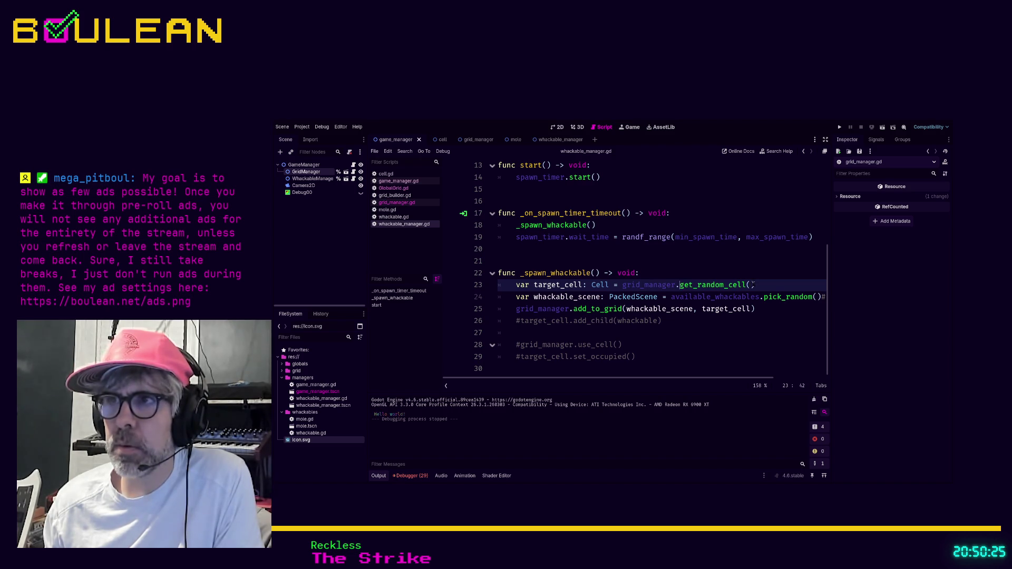
left_click_drag(679, 284, 762, 290)
type("get_rand")
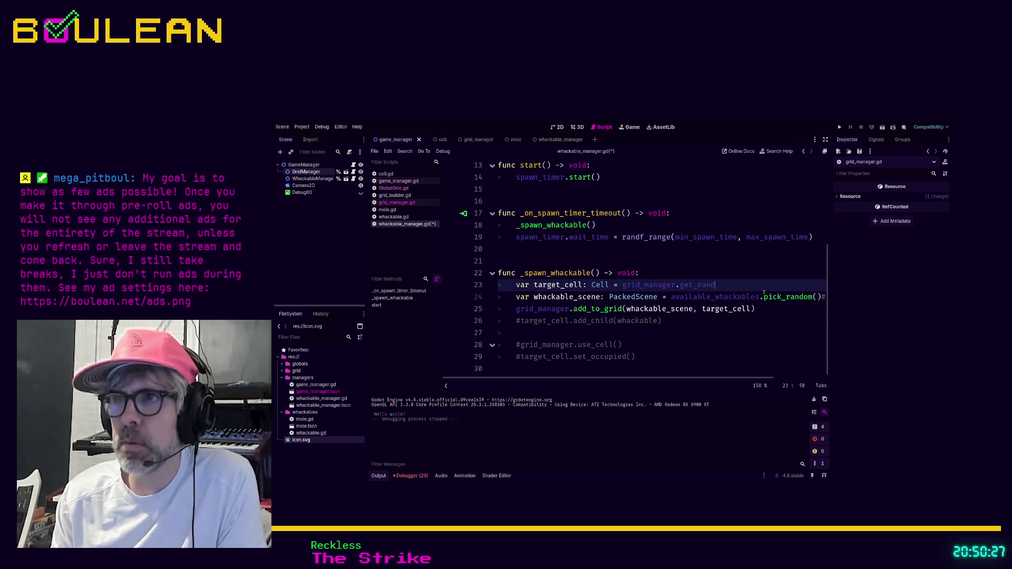
key("Return")
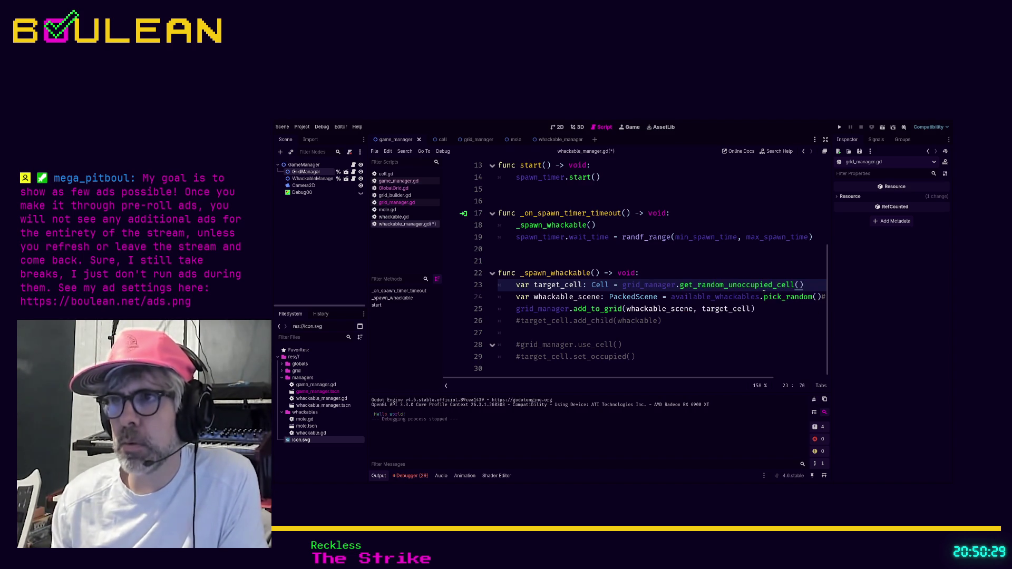
left_click(735, 342)
Save and run the game, watch the grid fill with whackables, then stop it.
key("F5")
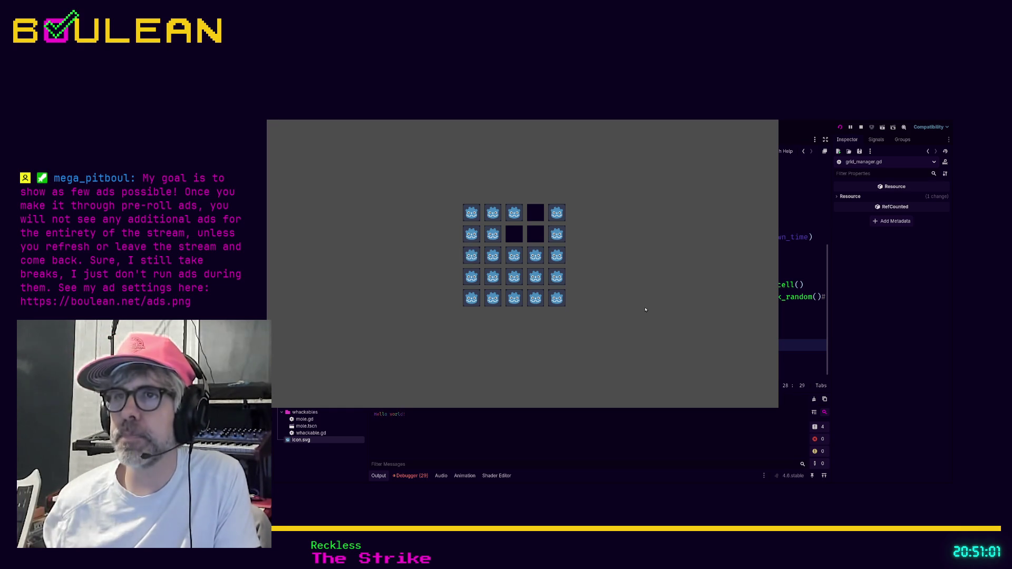
key("F8")
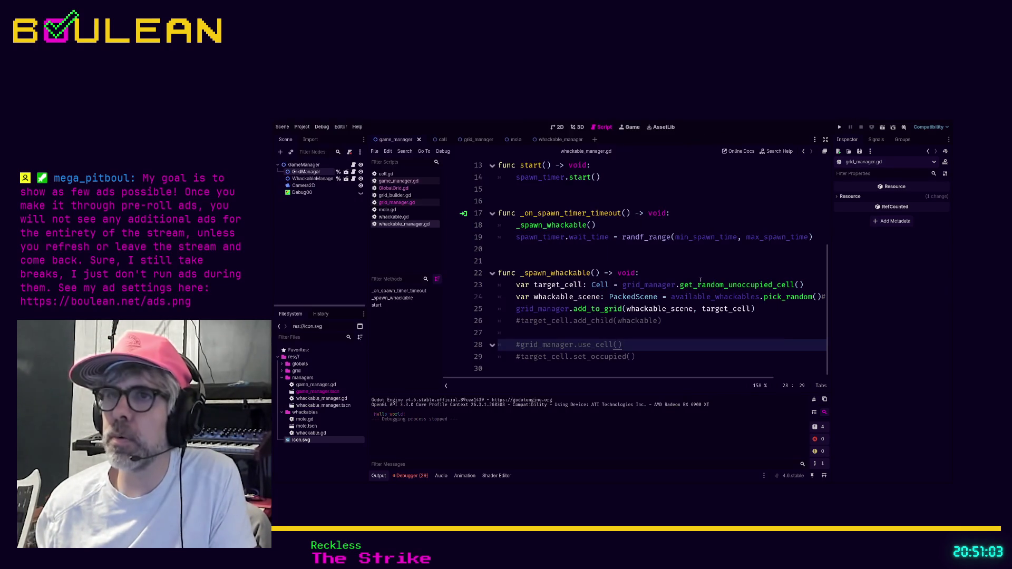
Jump to the get_random_unoccupied_cell definition in grid_manager.gd.
left_click(685, 333)
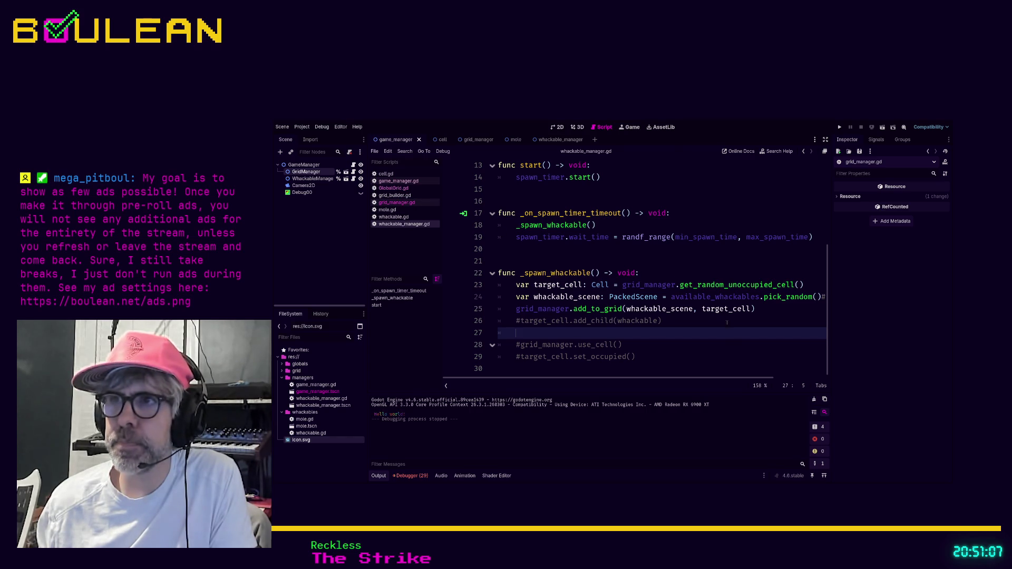
left_click(724, 285, "ctrl")
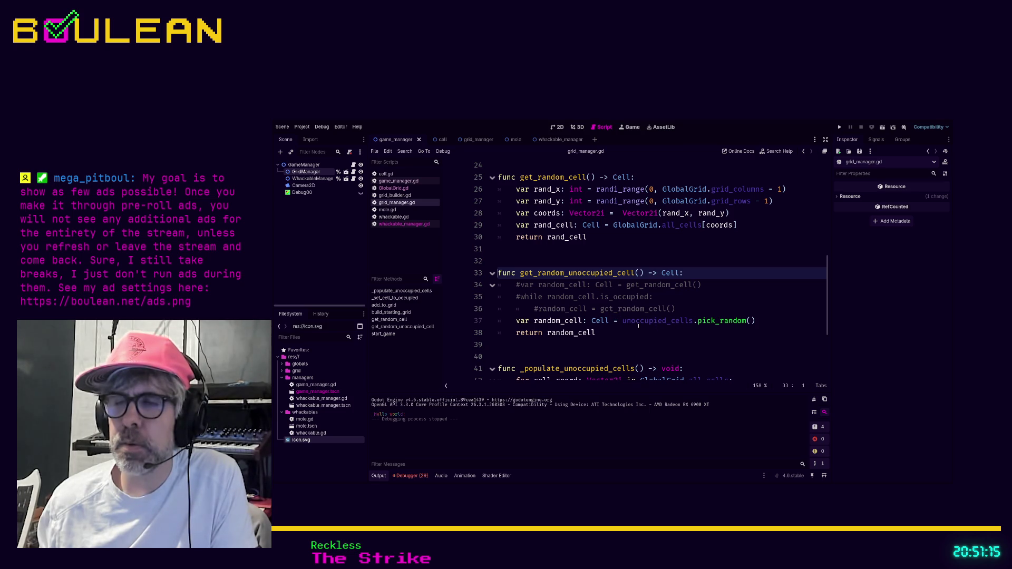
scroll(638, 326, "down", 1)
scroll(639, 325, "up", 1)
scroll(638, 325, "up", 1)
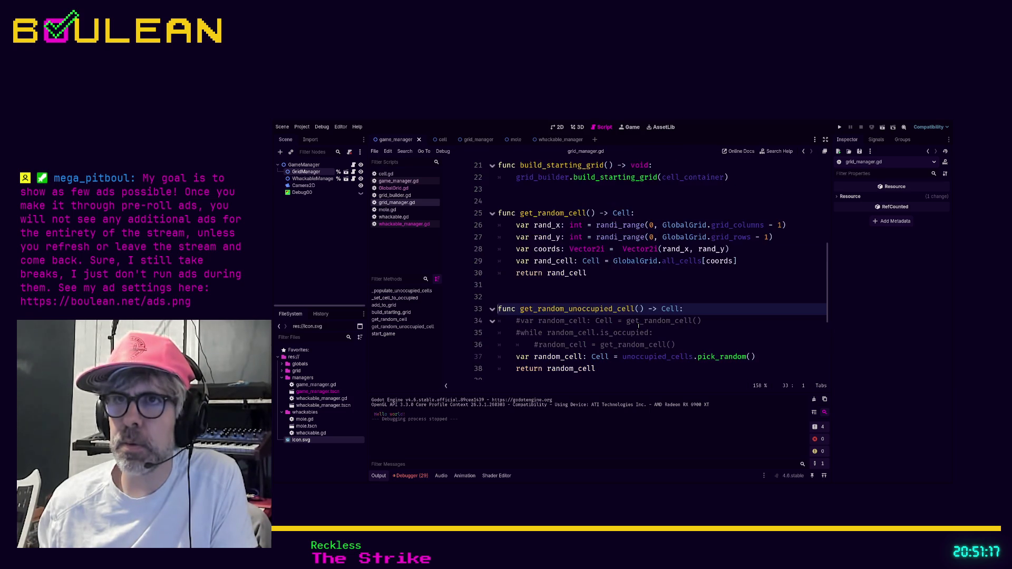
scroll(638, 326, "up", 3)
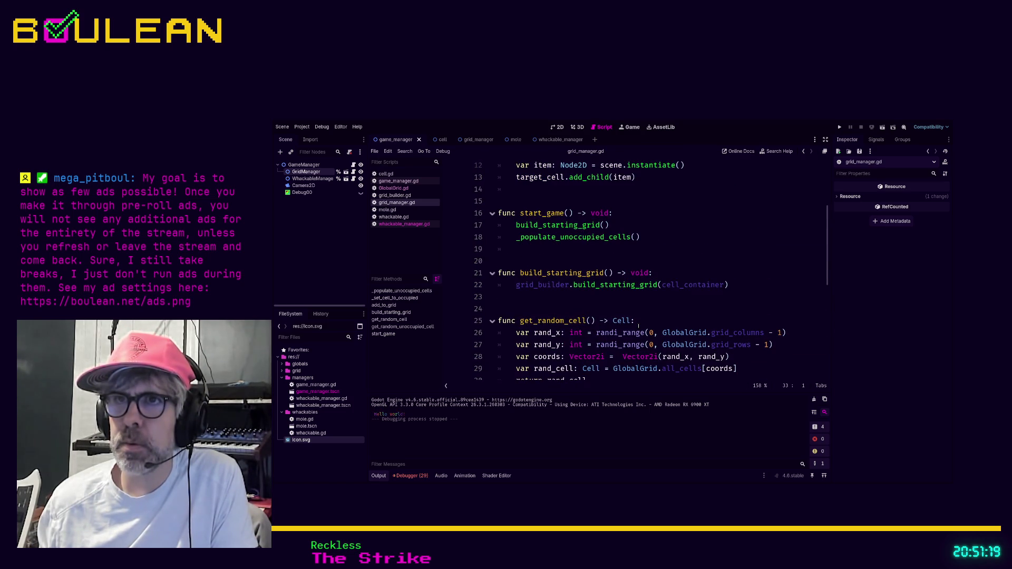
Review the add_to_grid, start_game and random-cell functions in grid_manager.gd.
scroll(639, 325, "up", 1)
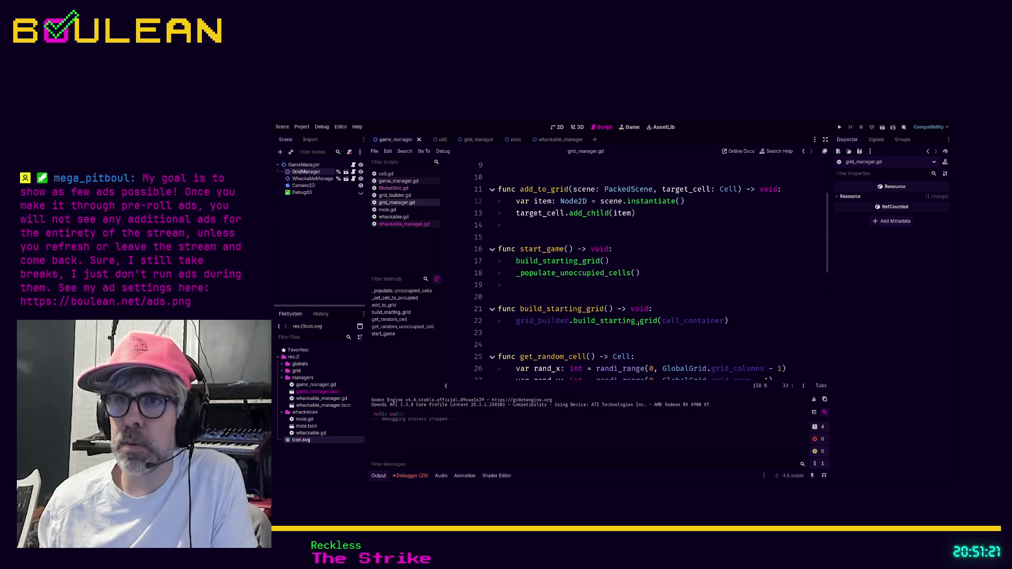
scroll(638, 326, "down", 3)
scroll(638, 316, "down", 1)
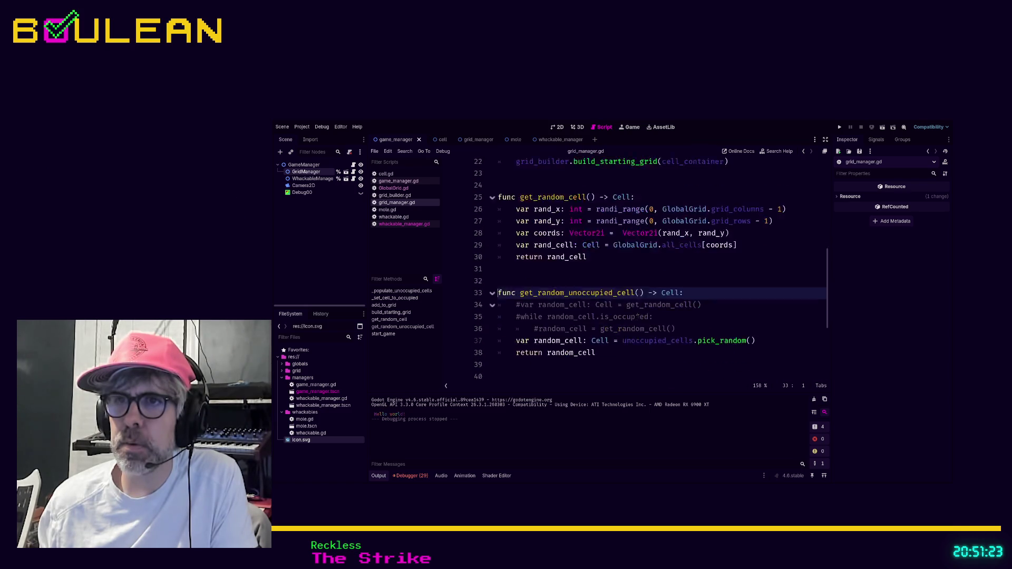
scroll(638, 316, "up", 5)
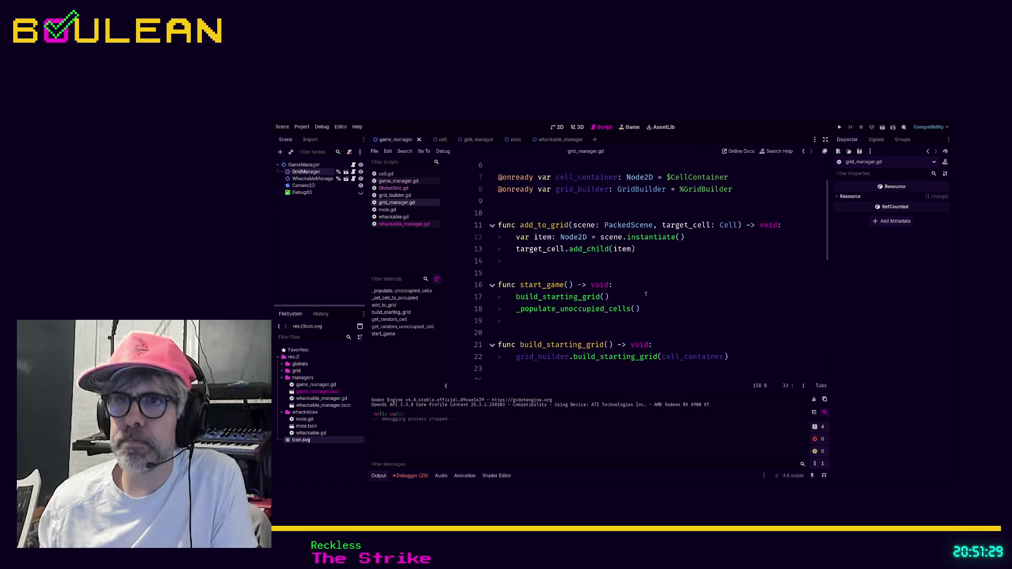
scroll(645, 294, "down", 3)
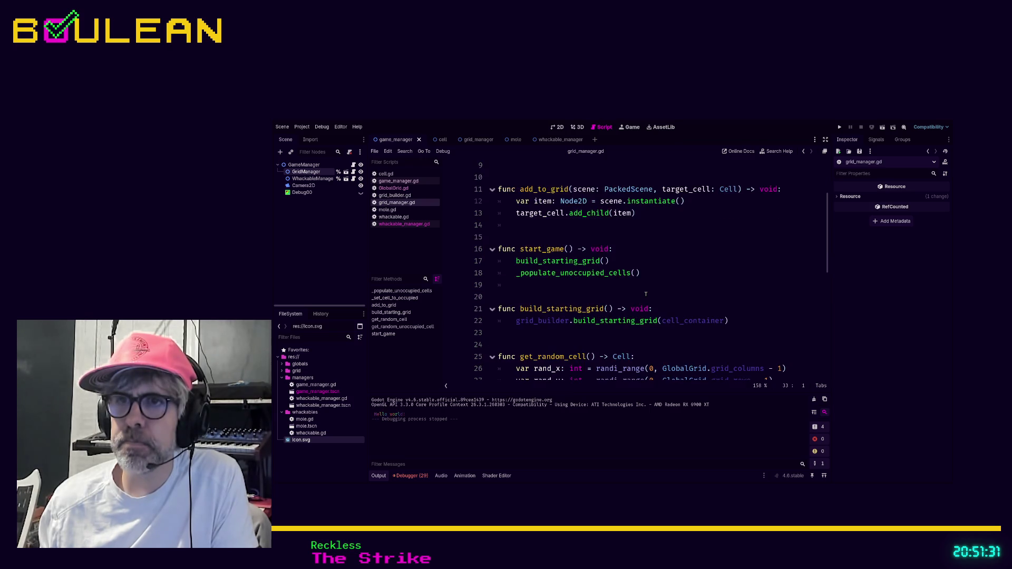
scroll(646, 293, "up", 5)
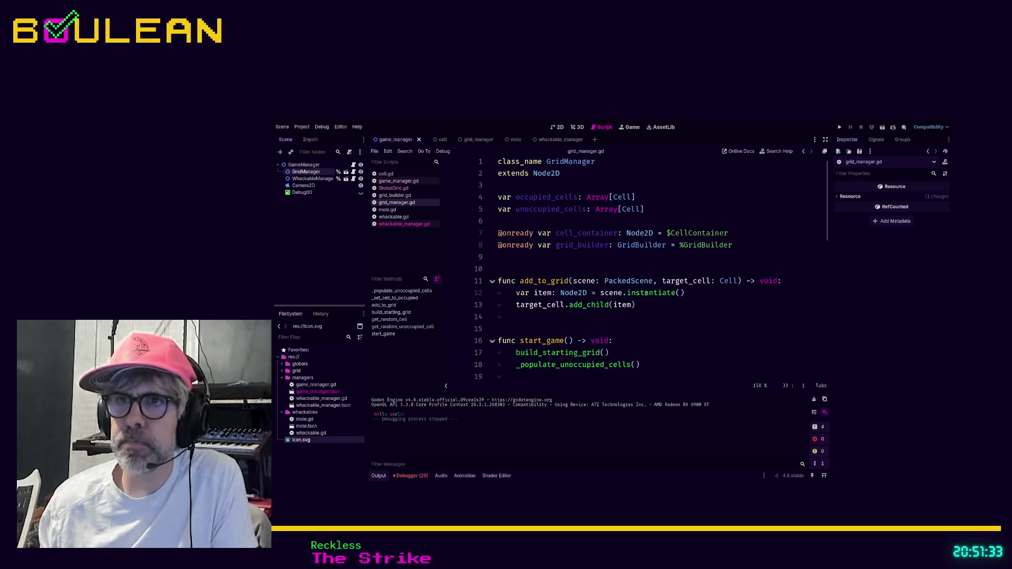
scroll(645, 293, "down", 10)
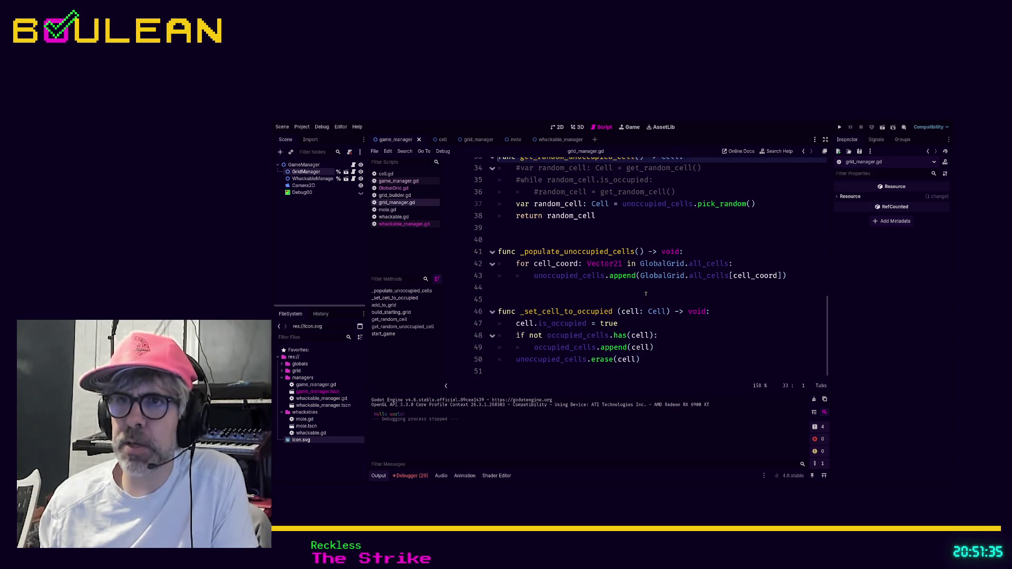
scroll(646, 293, "up", 8)
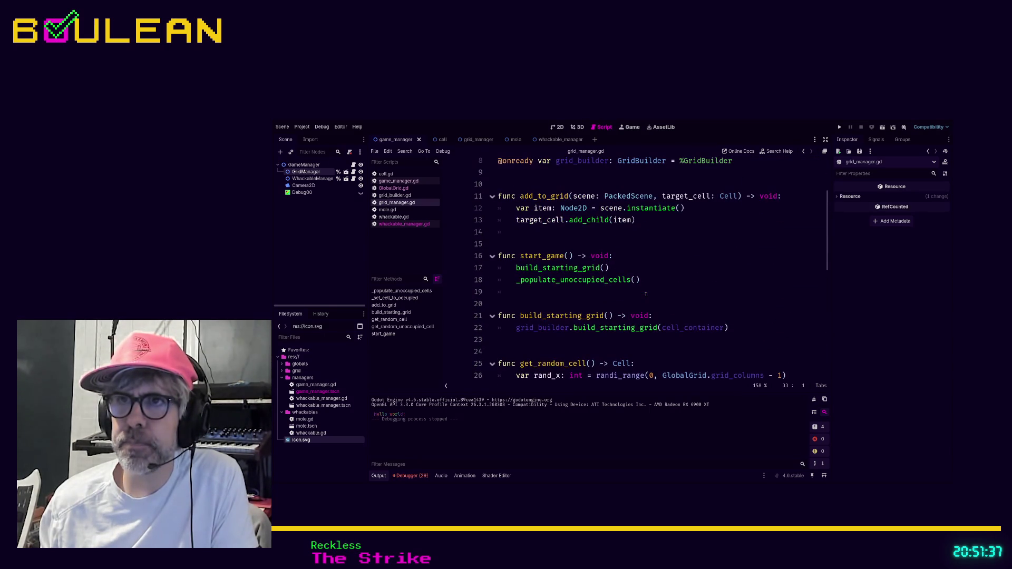
Add _set_cell_to_occupied(target_cell) after target_cell.add_child(item) in add_to_grid, then save.
left_click(656, 220)
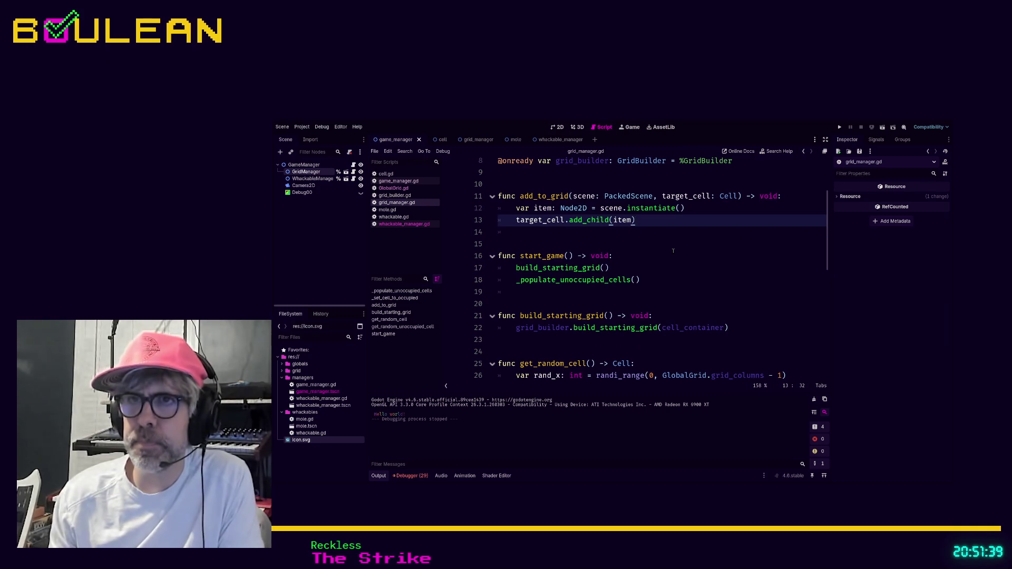
key("Return")
type("_set_")
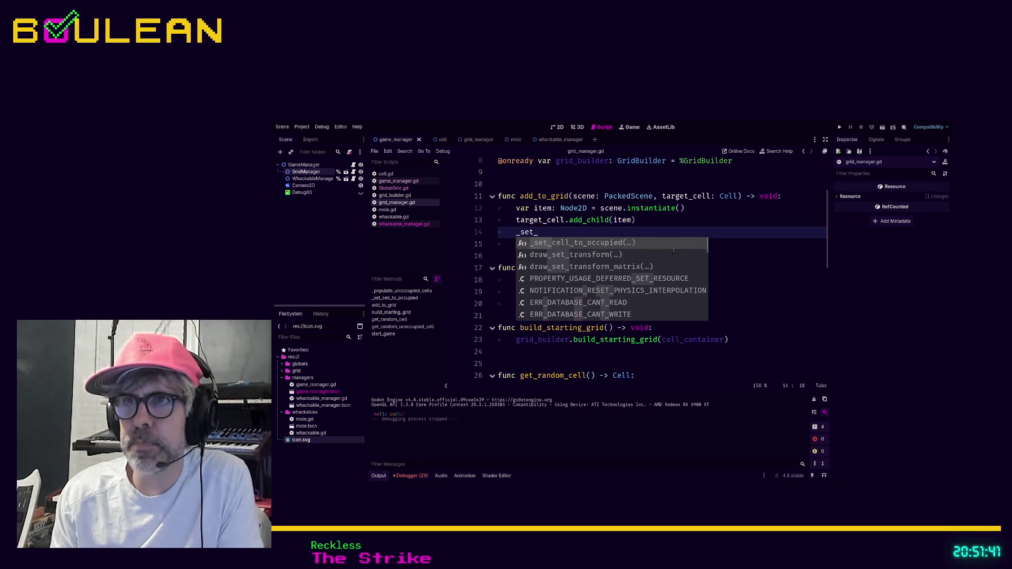
key("Return")
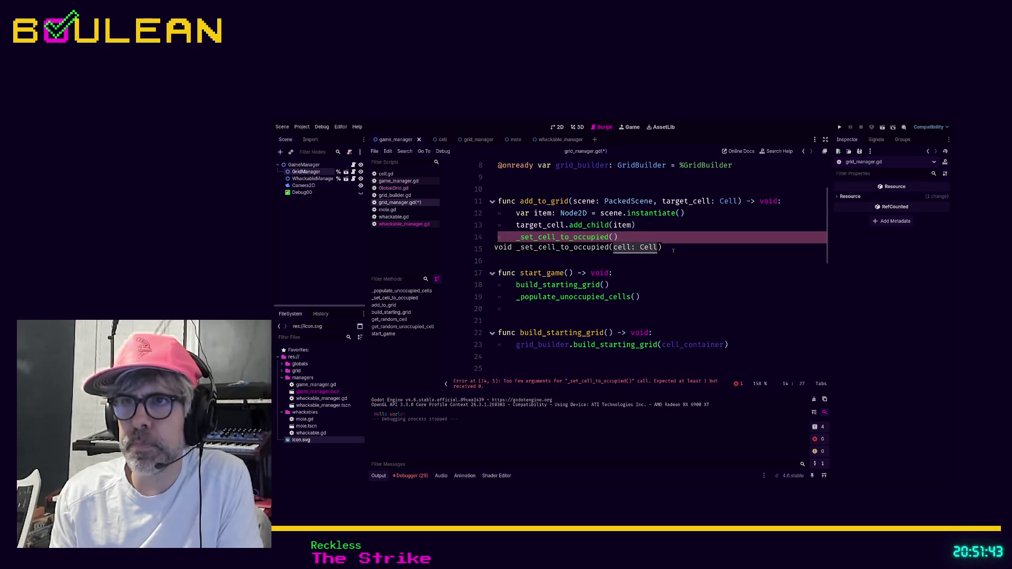
type("cell")
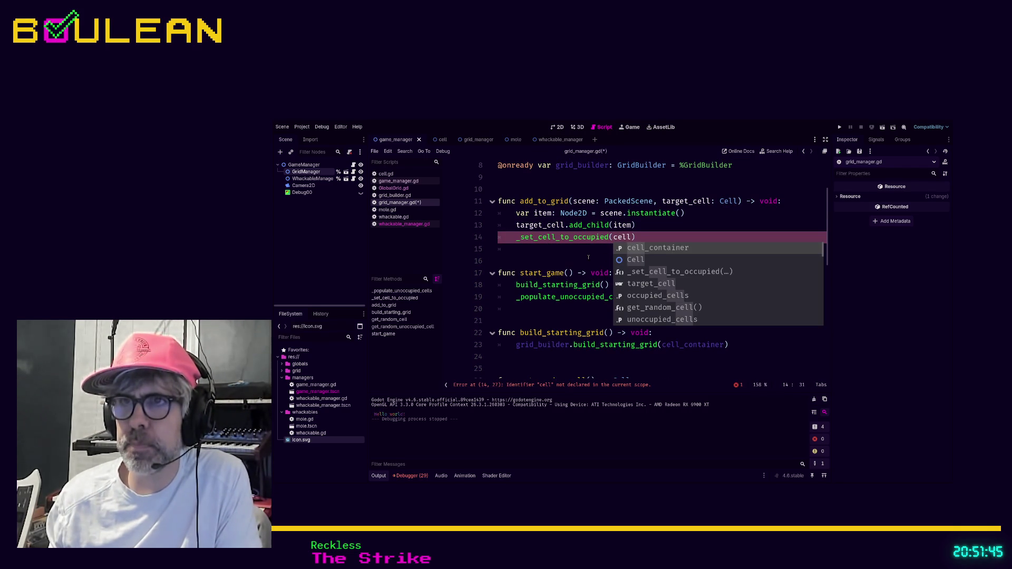
key("BackSpace")
key("BackSpace")
key("BackSpace")
type("targ")
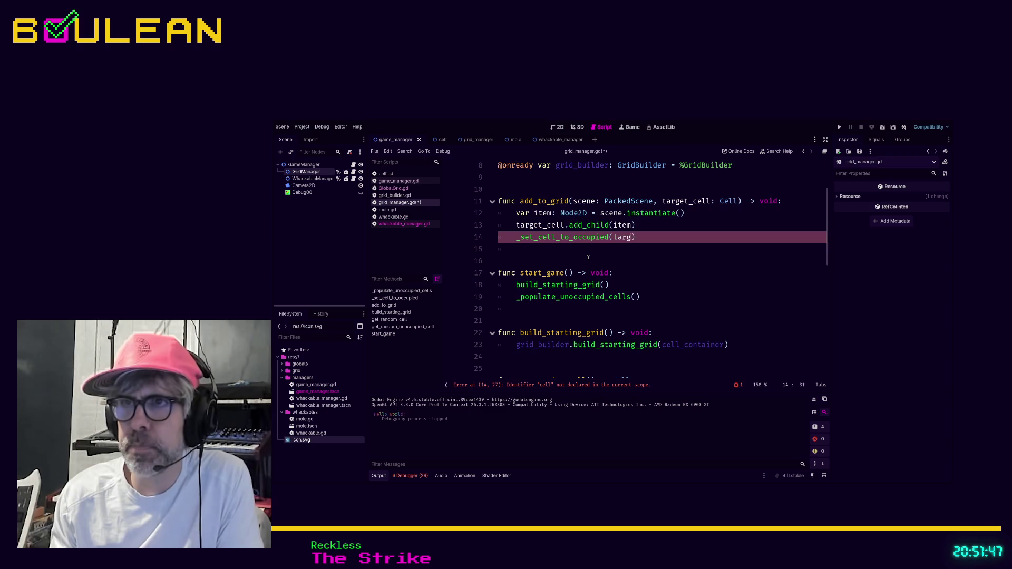
type("et_cell")
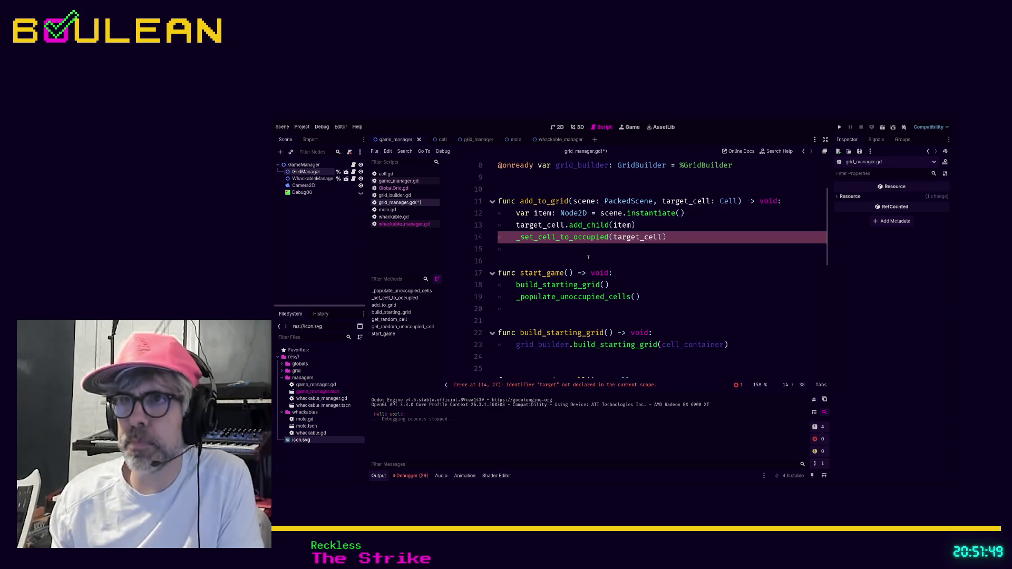
left_click(565, 257)
key("ctrl+s")
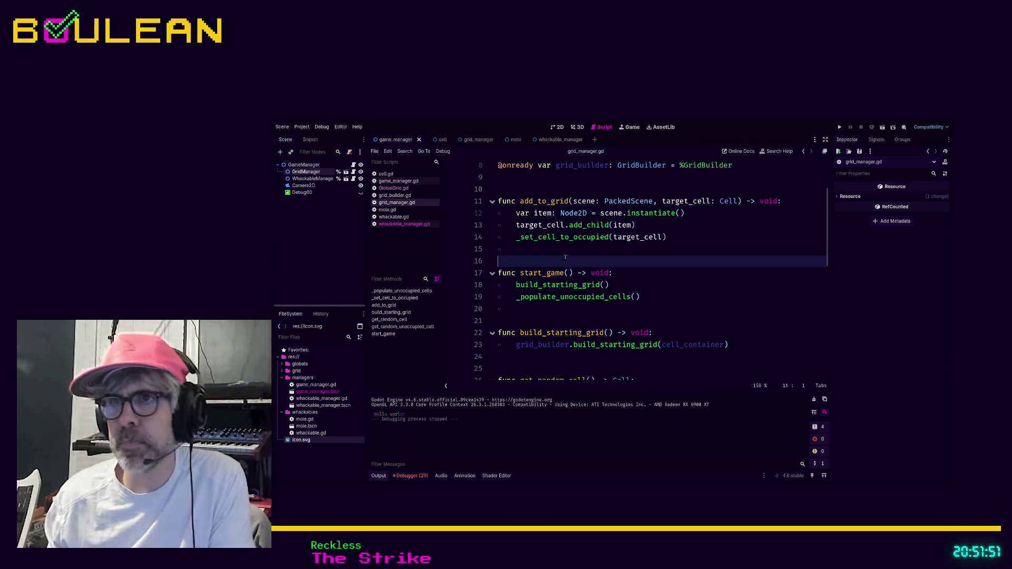
Run the game, step through add_to_grid lines 12–15 at the break, then stop it.
key("F5")
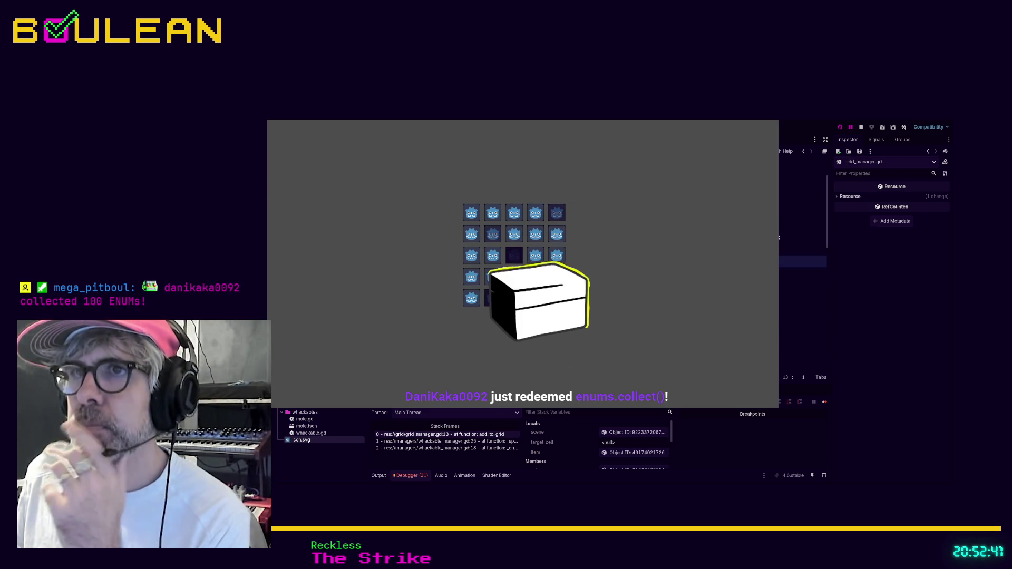
key("Tab")
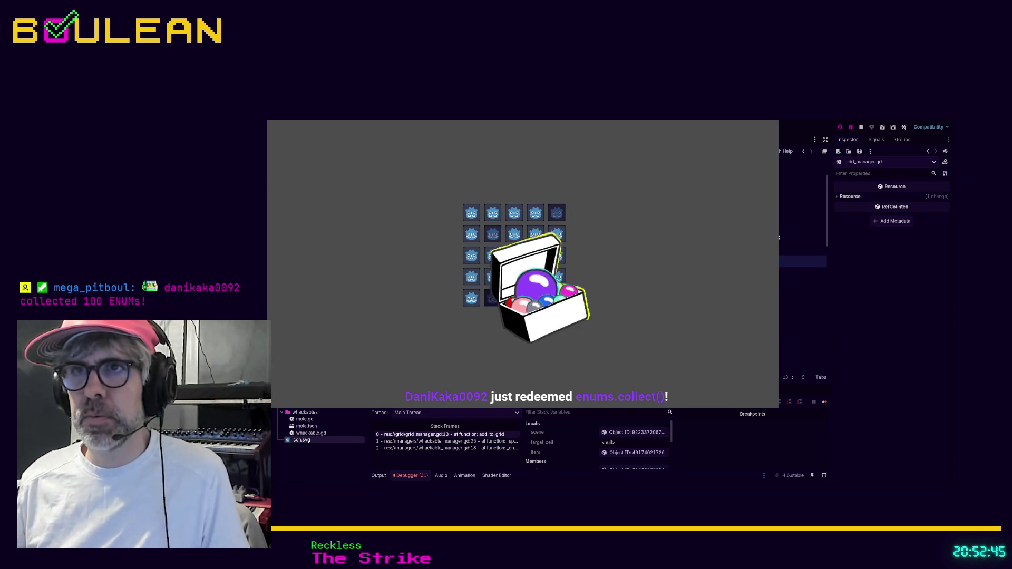
key("Up")
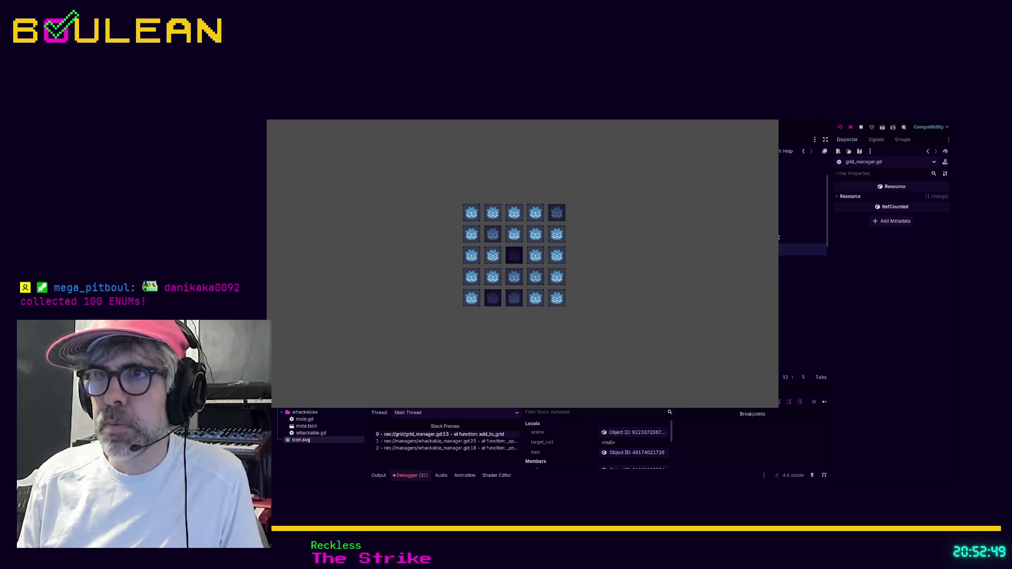
key("Right")
key("Right")
key("Right")
key("Right")
key("Right")
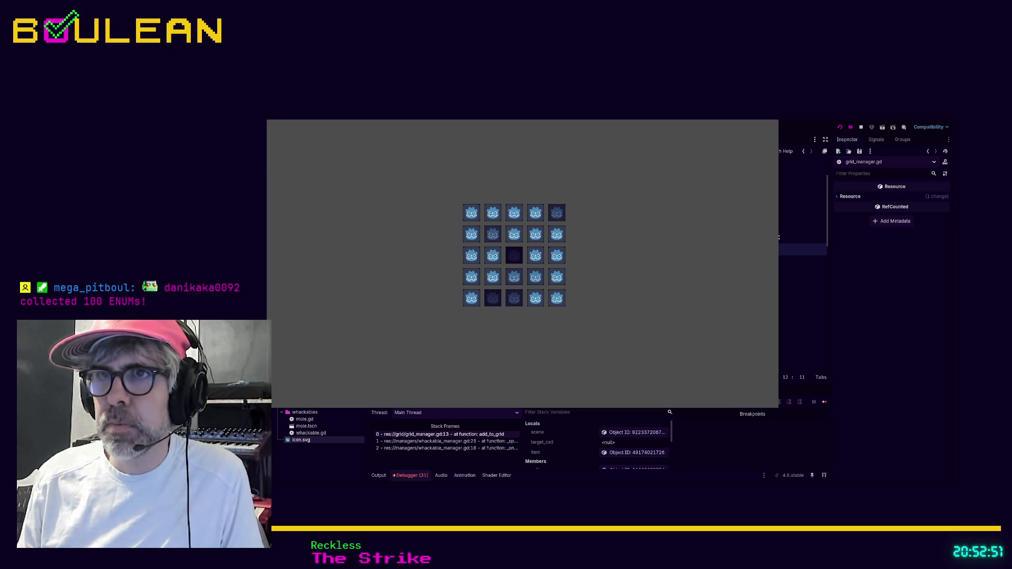
key("Right")
key("Right")
key("Right")
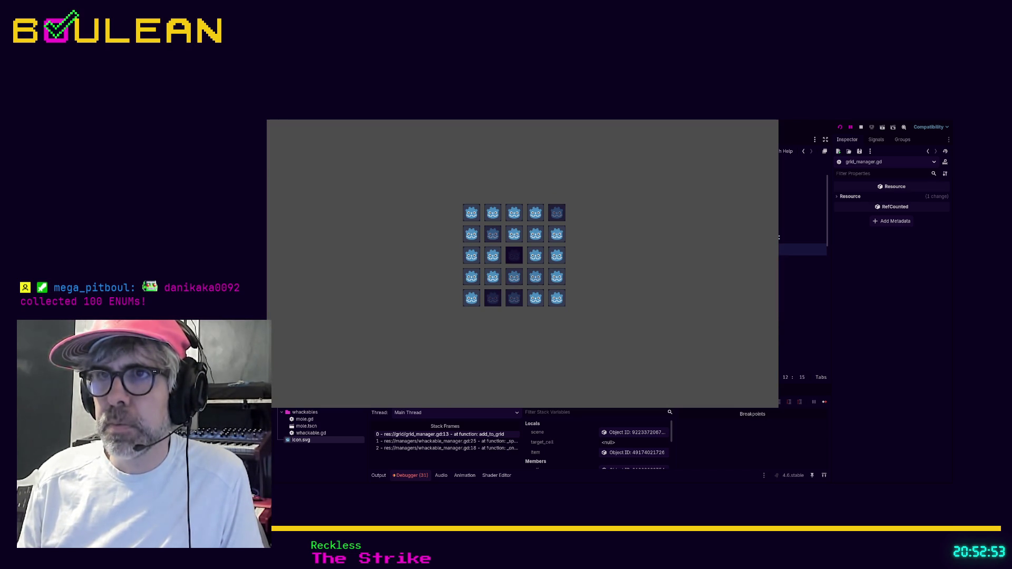
key("Right")
key("Right")
key("Right")
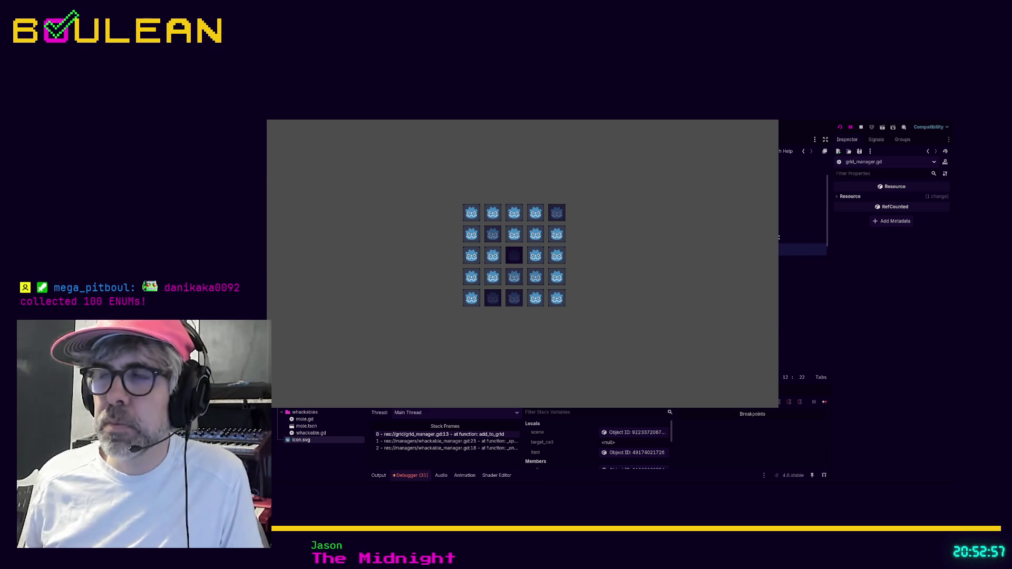
key("Right")
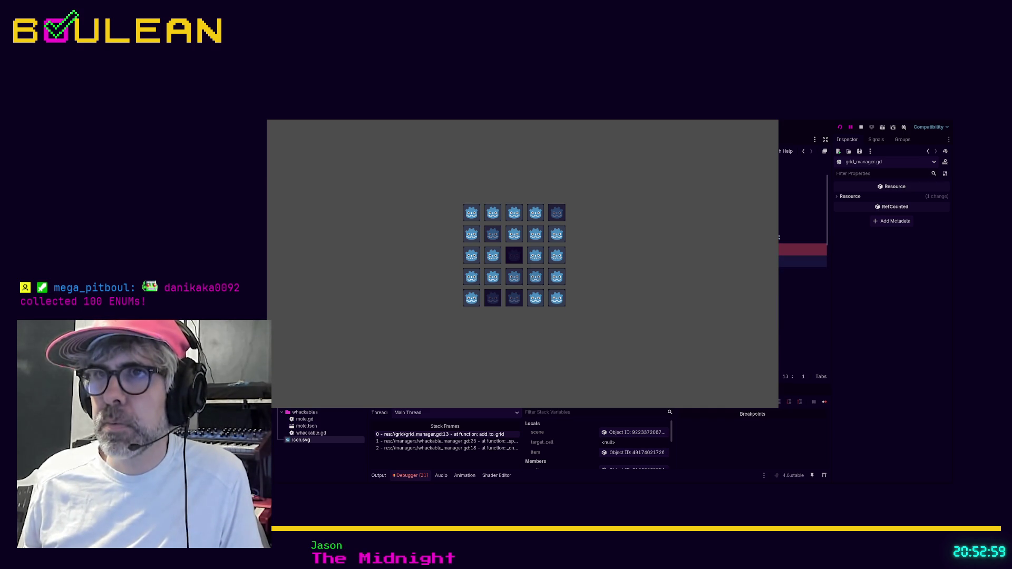
key("Down")
key("Down")
key("End")
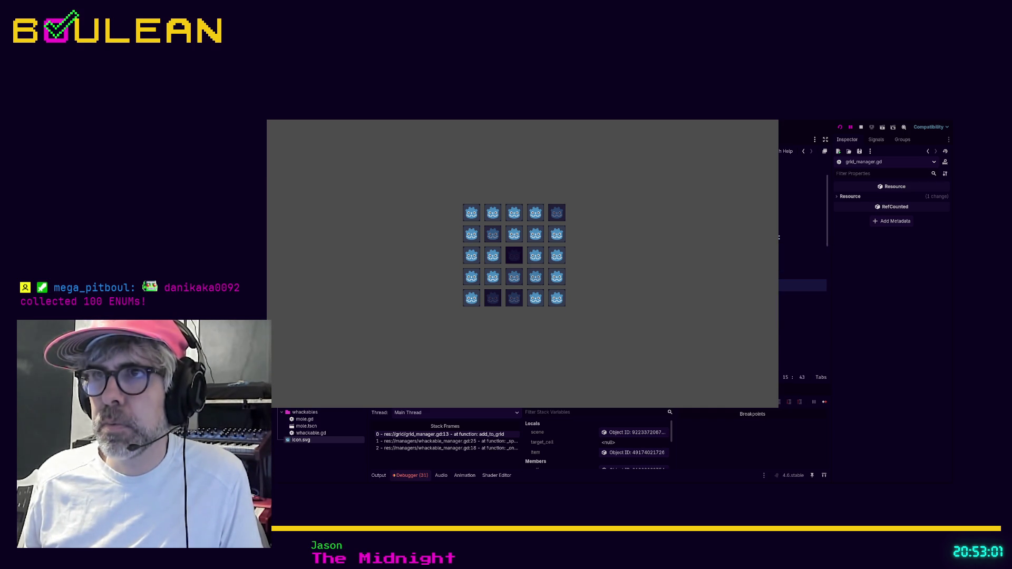
key("F8")
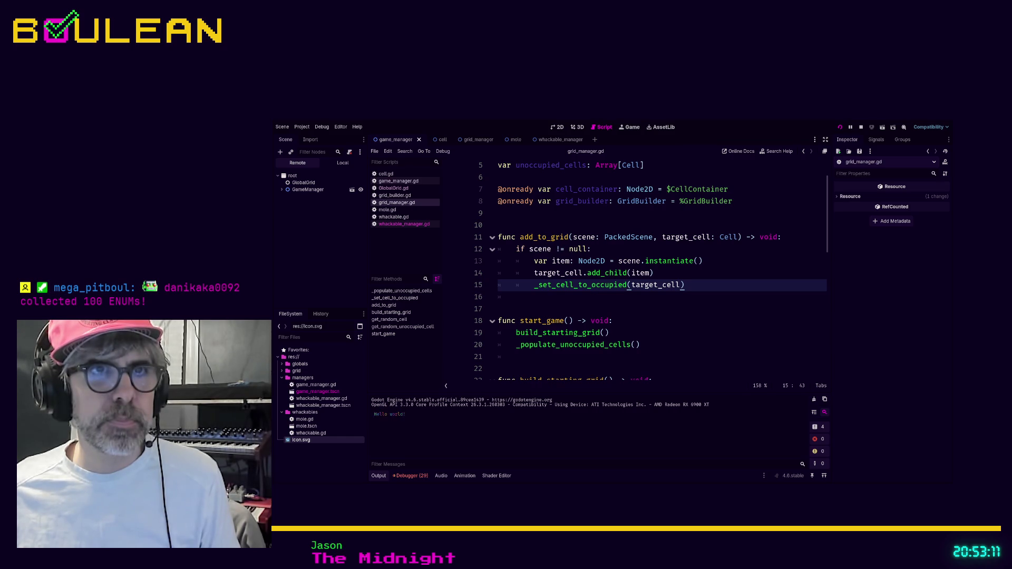
Run the project again until the debugger breaks at grid_manager.gd line 14.
key("F5")
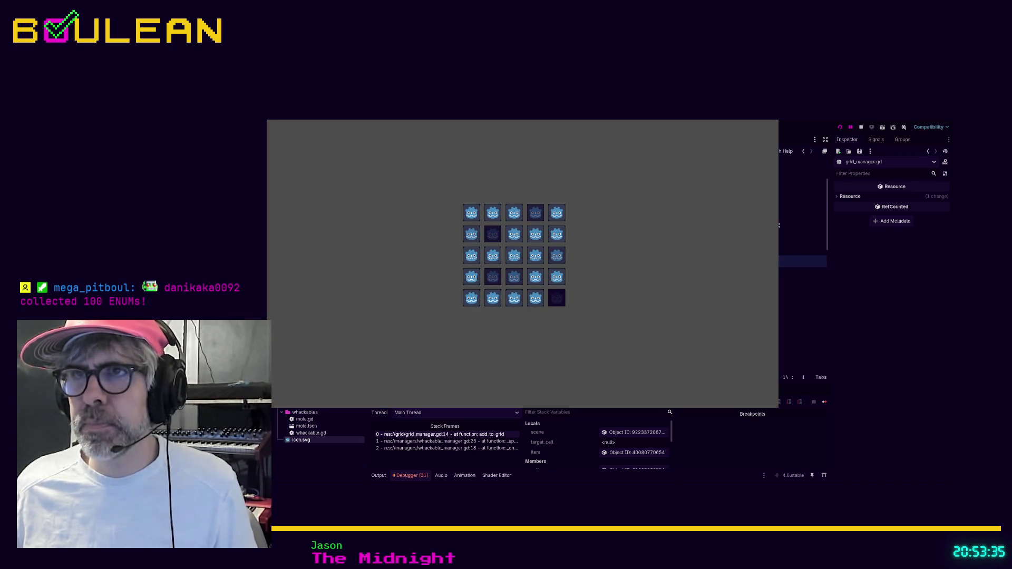
Work through line 12's scene and target_cell null condition in add_to_grid, then stop the game.
left_click(801, 237)
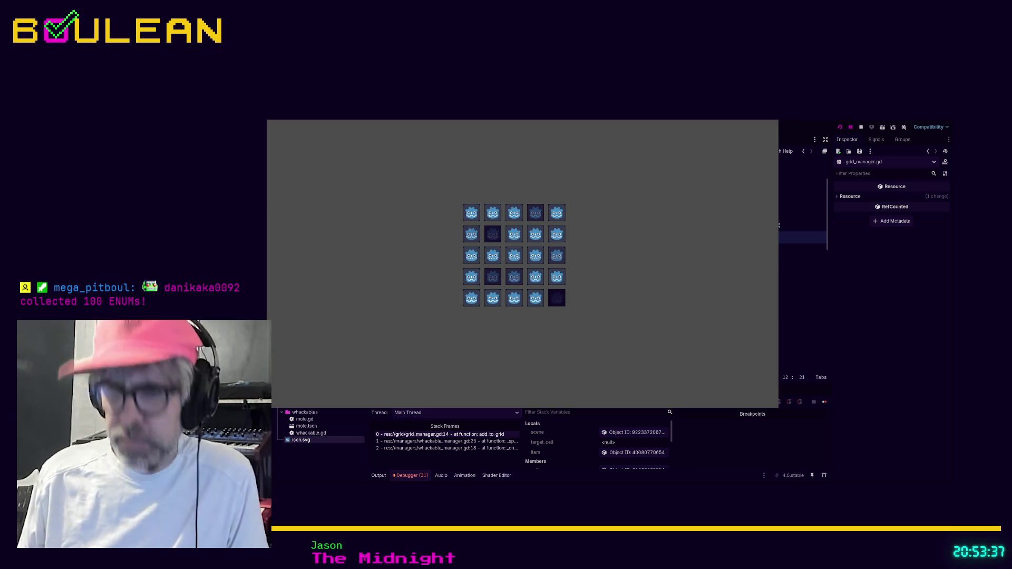
left_click(812, 237)
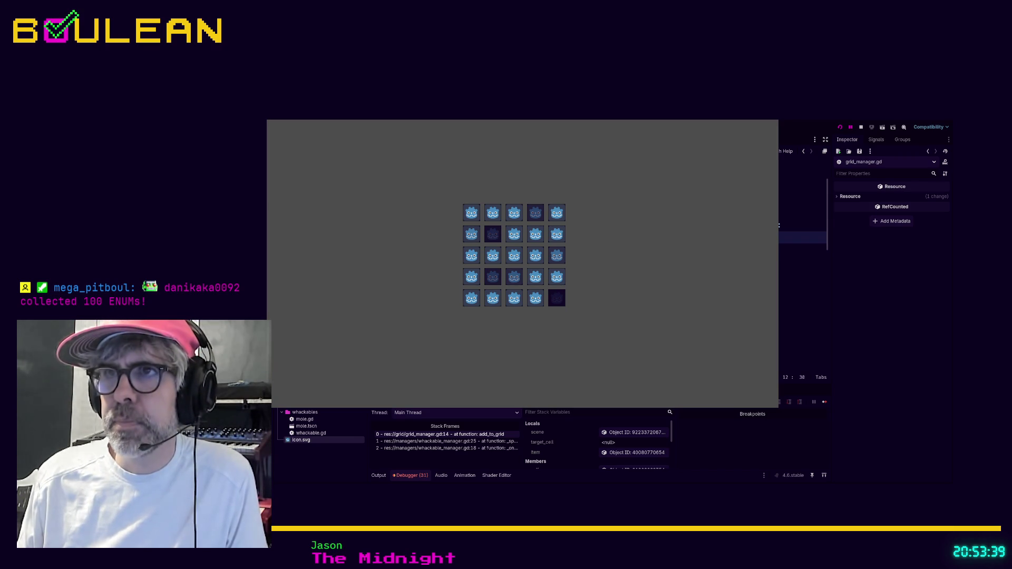
left_click(817, 237)
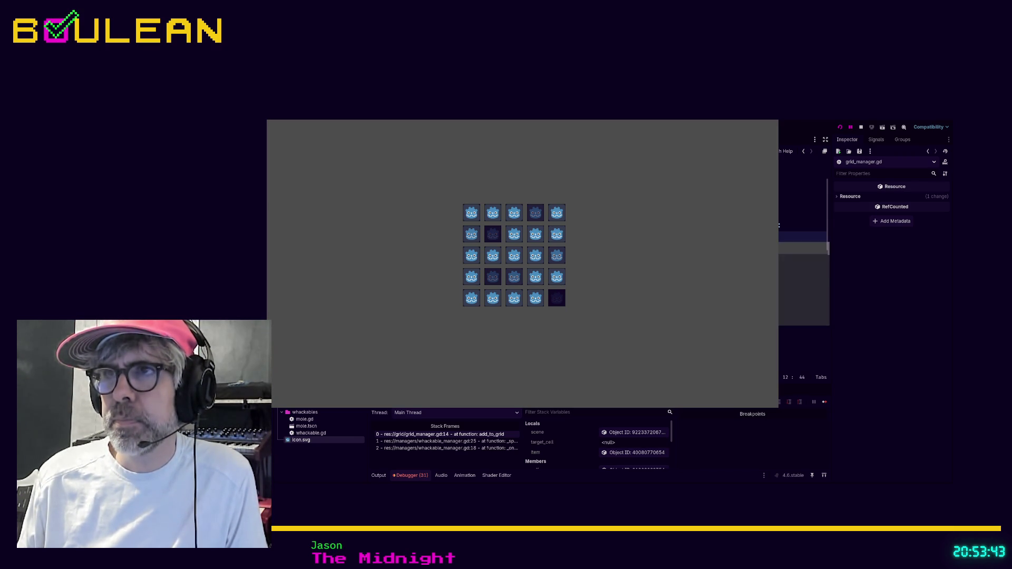
left_click(820, 237)
left_click(819, 273)
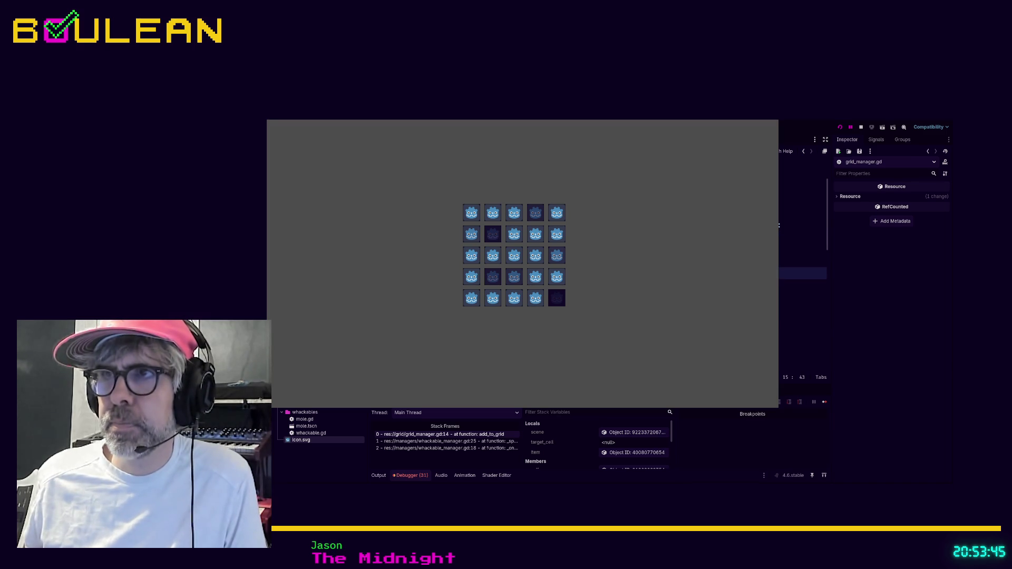
key("F8")
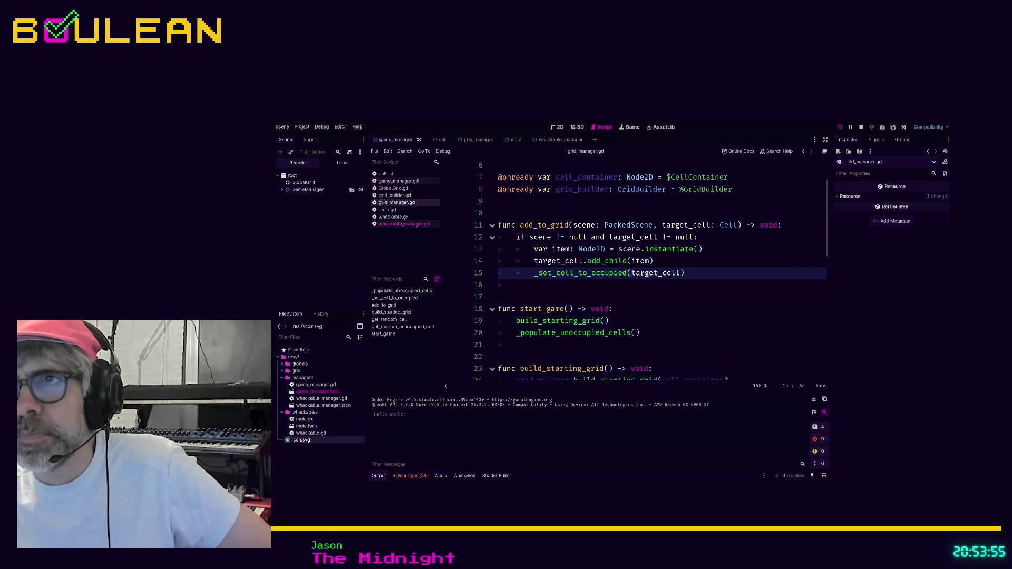
key("F5")
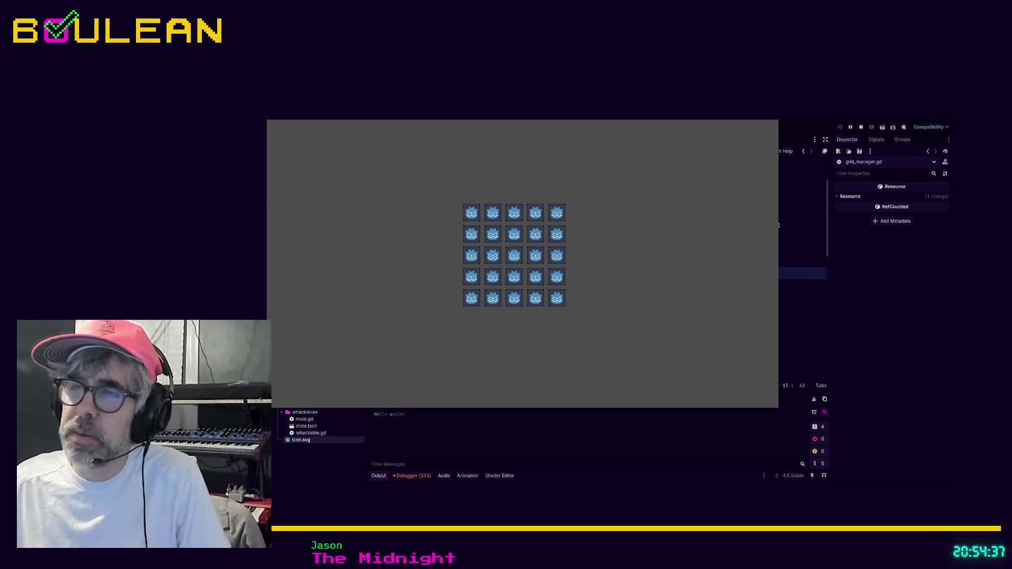
key("F8")
Delete the three commented-out lines in get_random_unoccupied_cell.
scroll(664, 239, "down", 6)
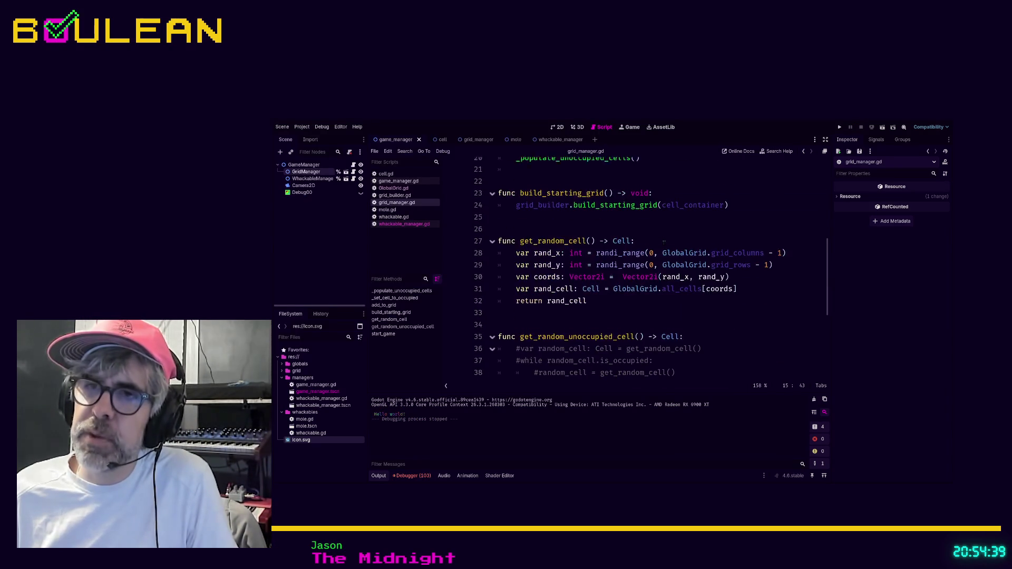
left_click(697, 292)
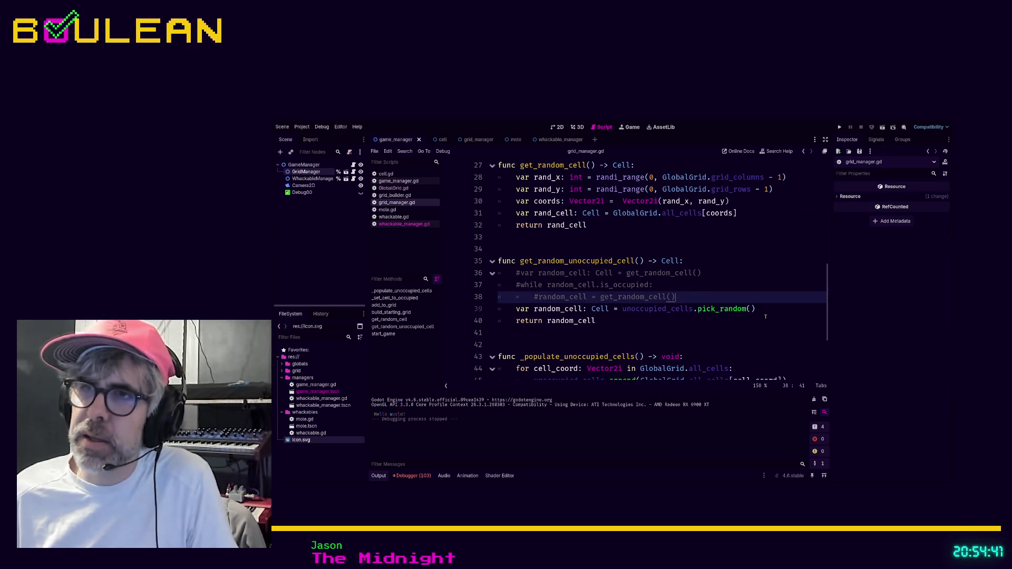
key("shift+Home")
key("shift+Home")
key("shift+Up")
key("shift+Up")
key("shift+Left")
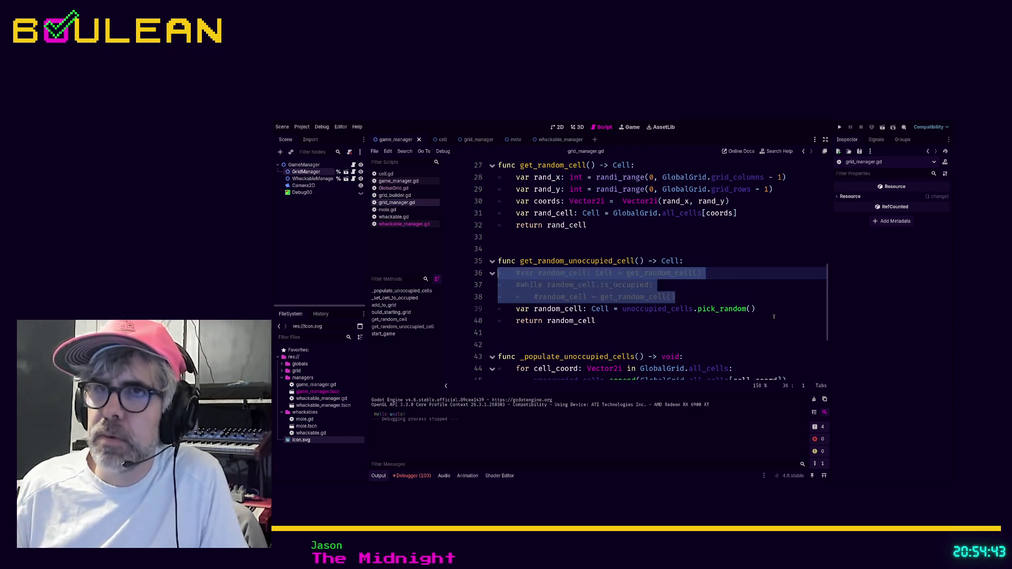
key("BackSpace")
Save grid_manager.gd, then open whackable_manager.gd and select its trailing commented-out lines.
scroll(709, 298, "down", 2)
scroll(709, 298, "up", 9)
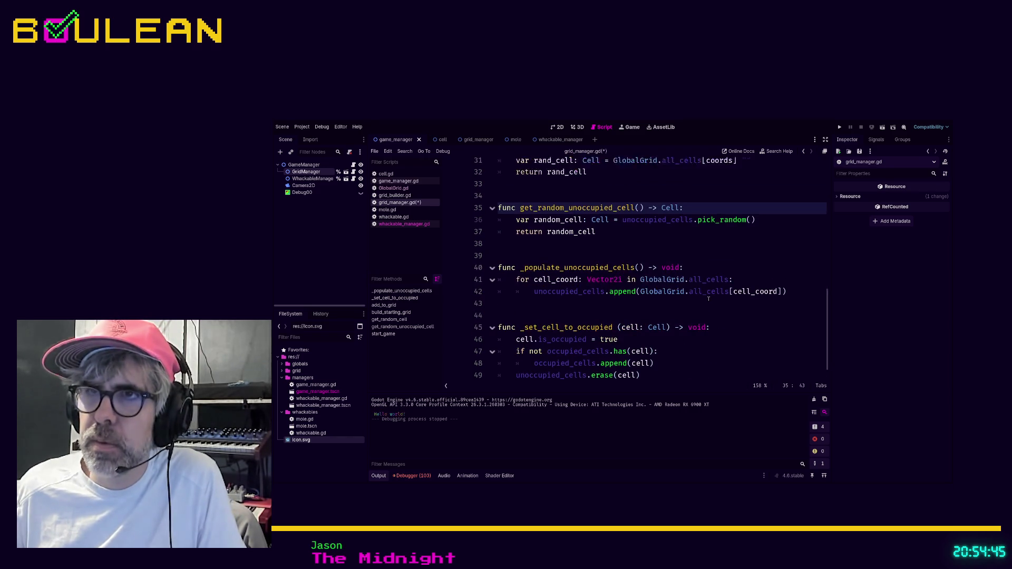
scroll(709, 299, "up", 2)
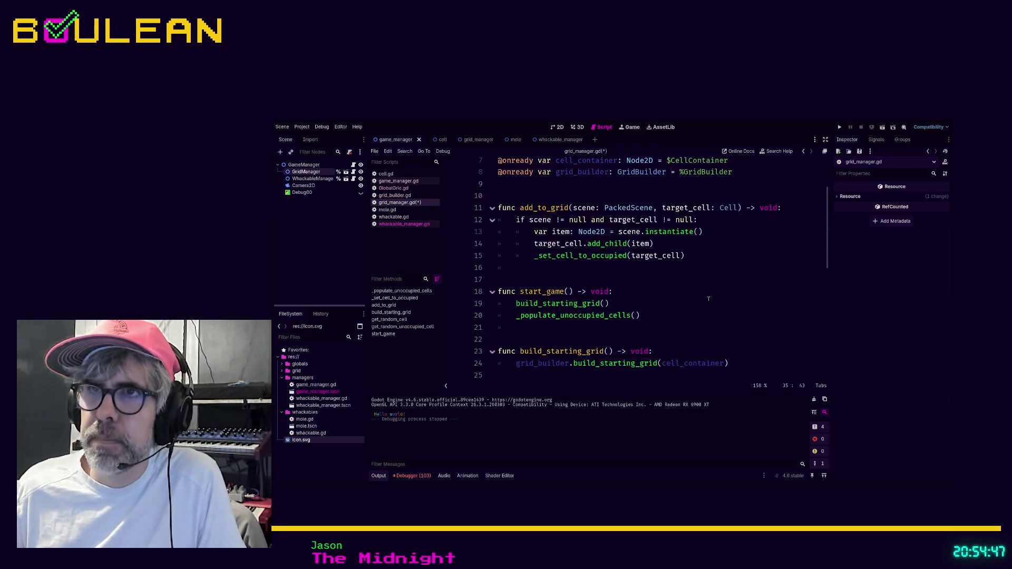
scroll(709, 299, "down", 4)
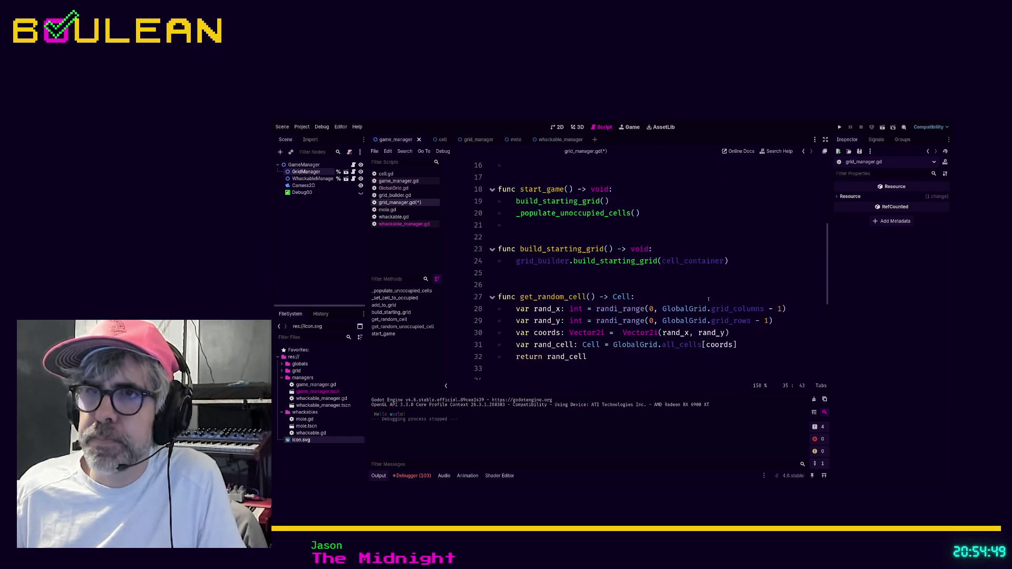
scroll(649, 360, "down", 1)
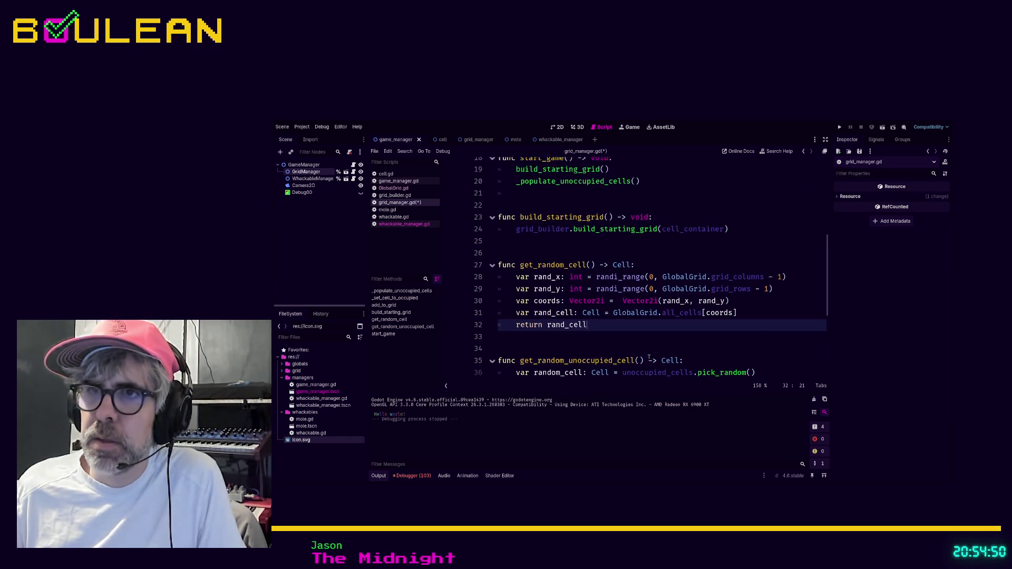
left_click(619, 344)
key("ctrl+s")
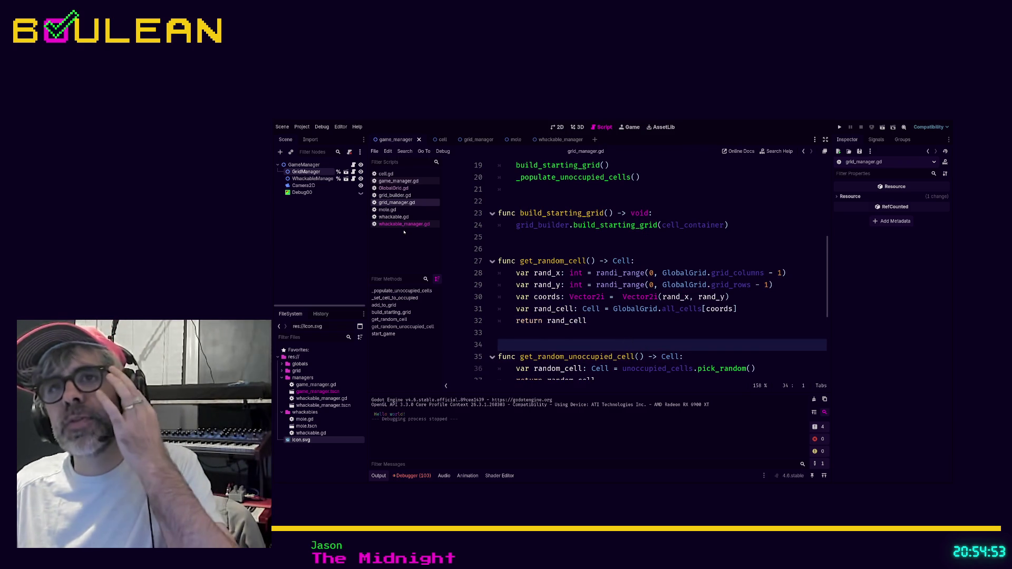
left_click(399, 224)
left_click_drag(648, 357, 499, 318)
Delete the selected commented-out lines following the add_to_grid call in _spawn_whackable.
key("BackSpace")
key("BackSpace")
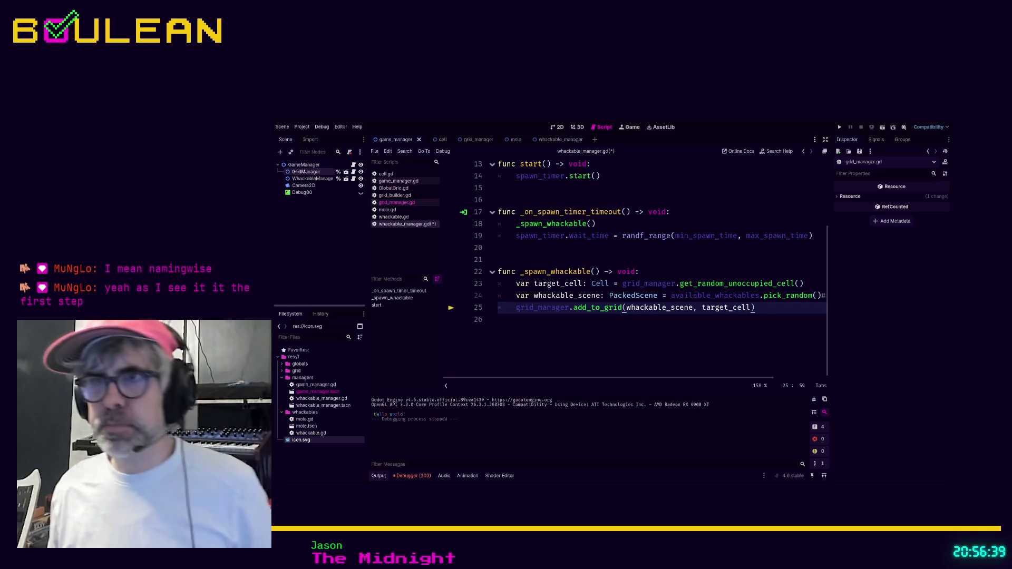
Remove target_cell from the add_to_grid call, comment out its line-23 declaration, and jump to add_to_grid's definition.
left_click(558, 327)
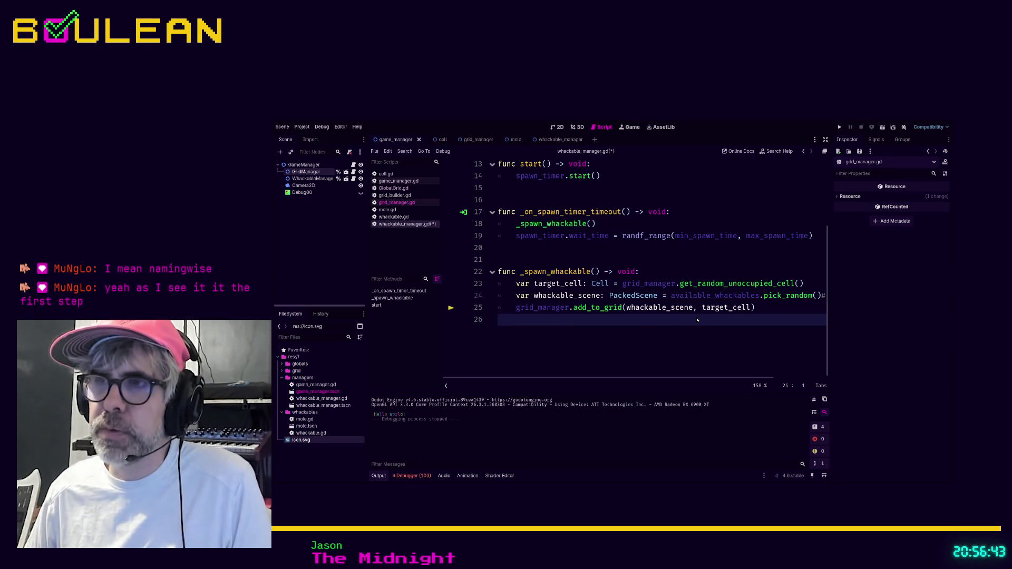
left_click_drag(693, 308, 750, 307)
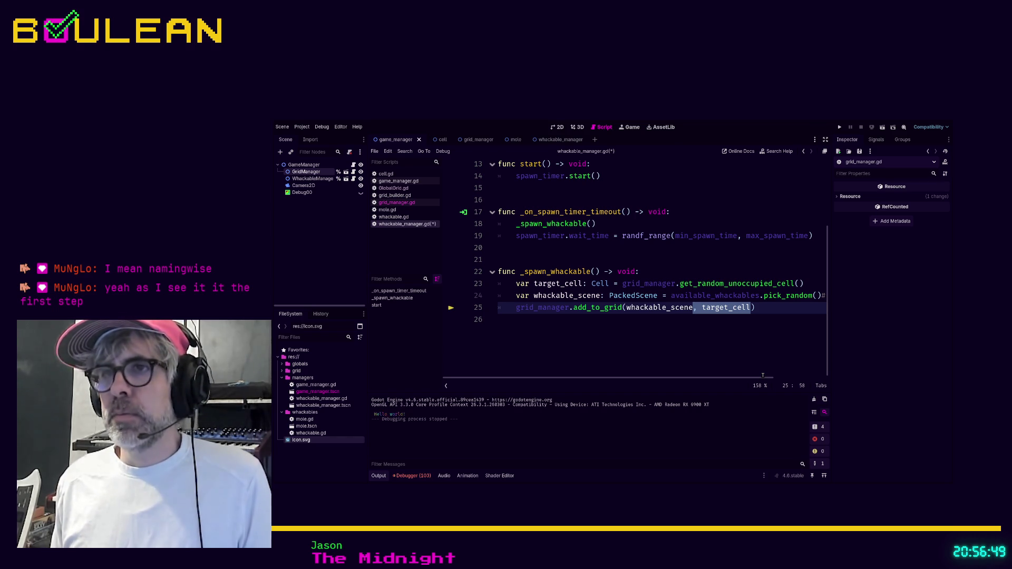
key("BackSpace")
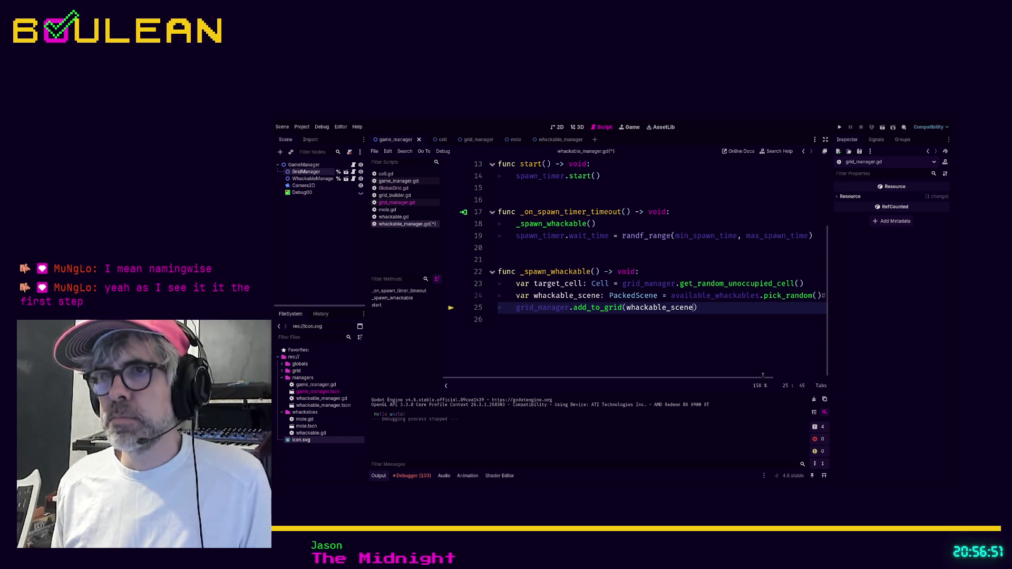
key("Up")
key("Up")
scroll(763, 375, "up", 1)
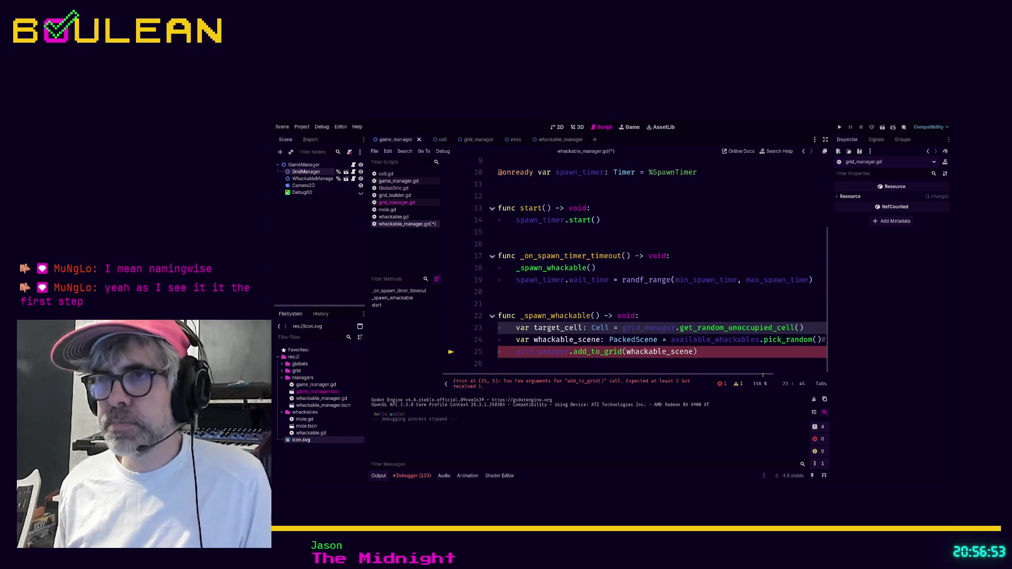
key("ctrl+k")
key("Down")
key("Down")
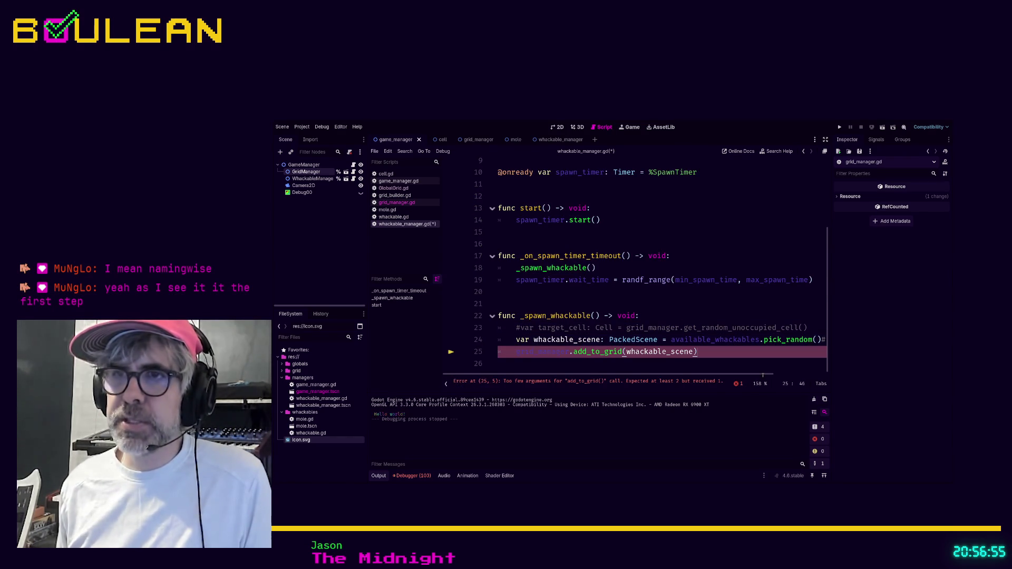
left_click(611, 352, "ctrl")
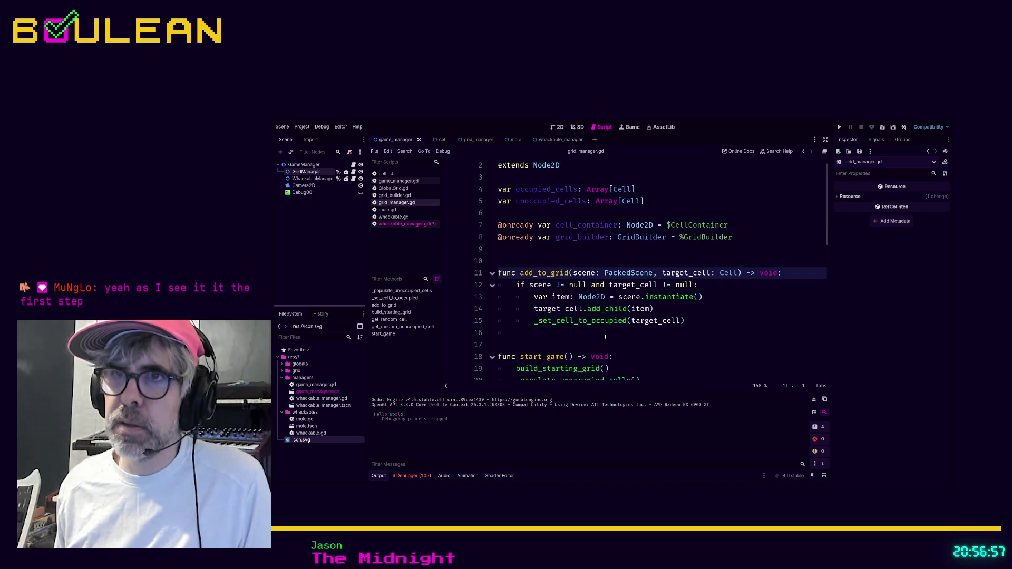
left_click(516, 333)
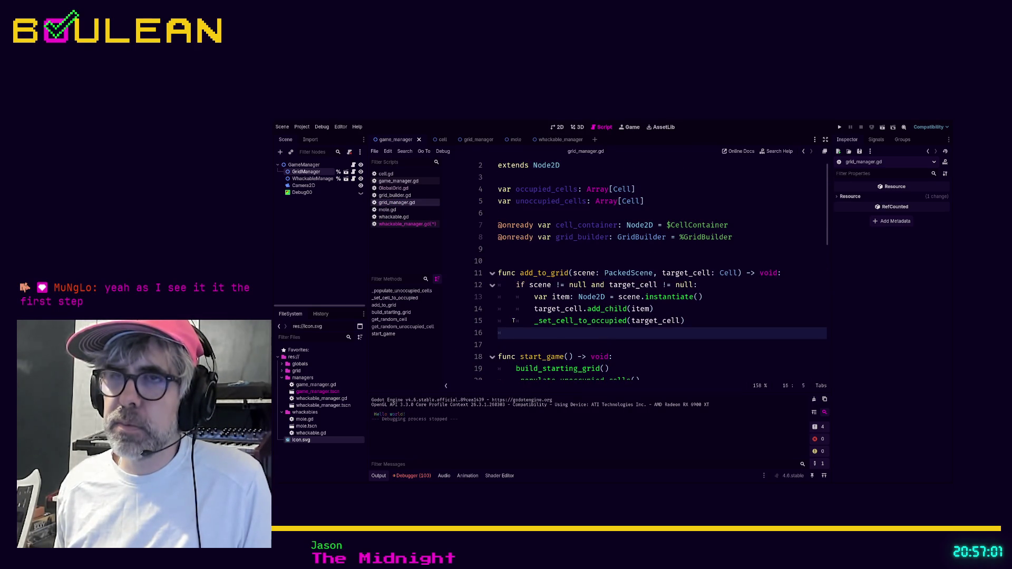
scroll(513, 321, "down", 1)
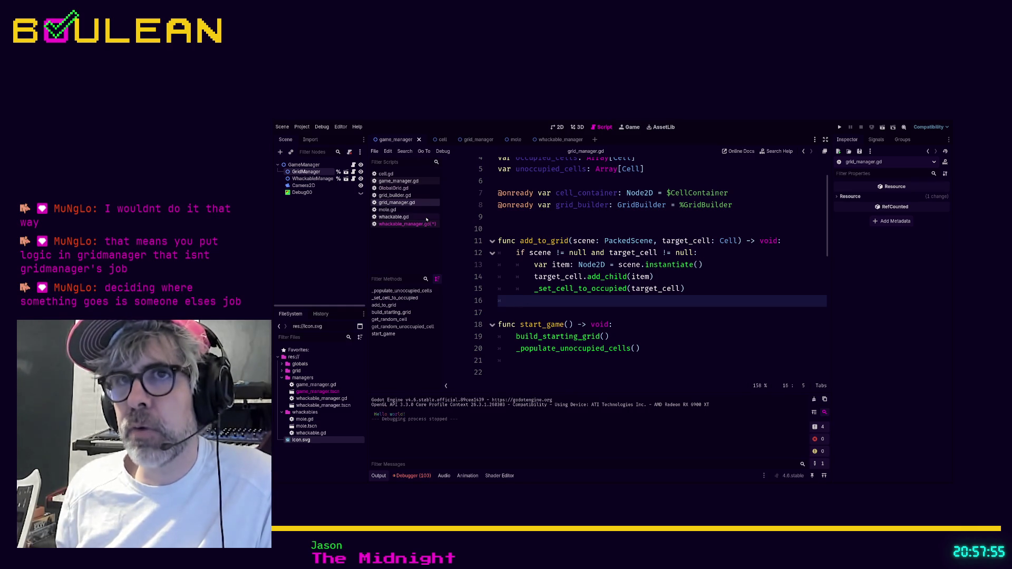
In whackable_manager.gd, uncomment the line 23 target_cell declaration and restore add_to_grid(whackable_scene, target_cell).
left_click(406, 224)
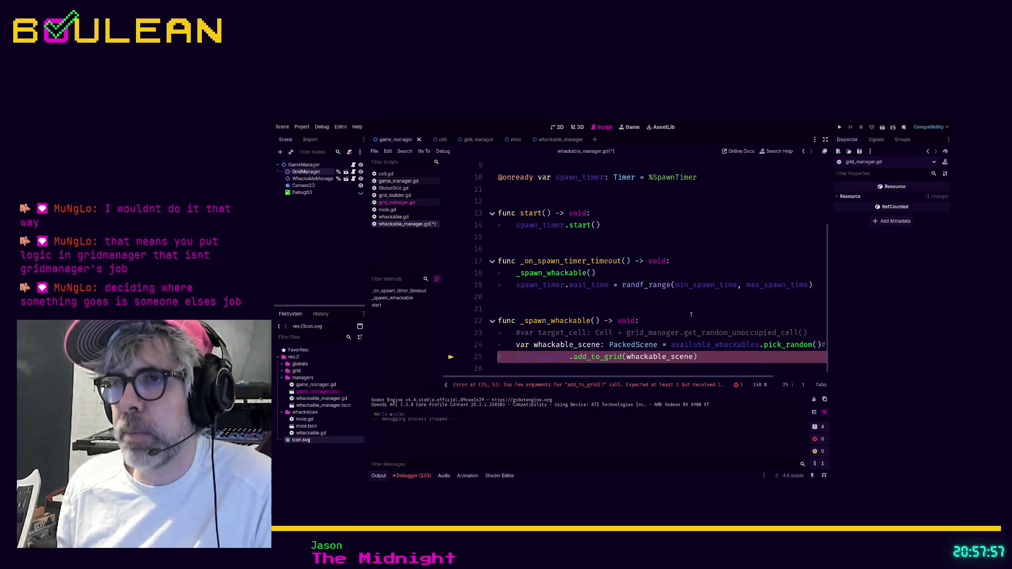
left_click(713, 366)
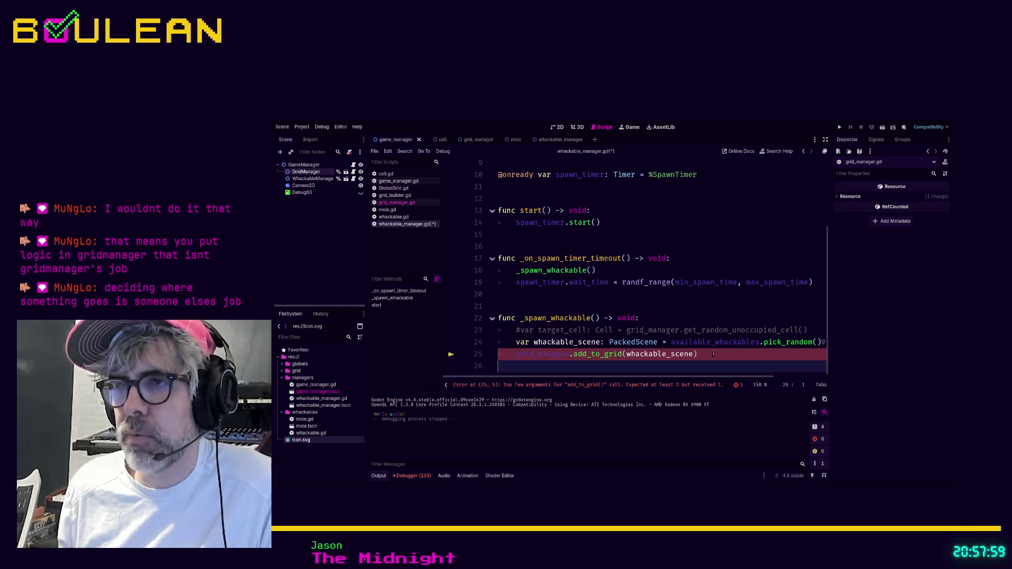
left_click(715, 330)
key("ctrl+k")
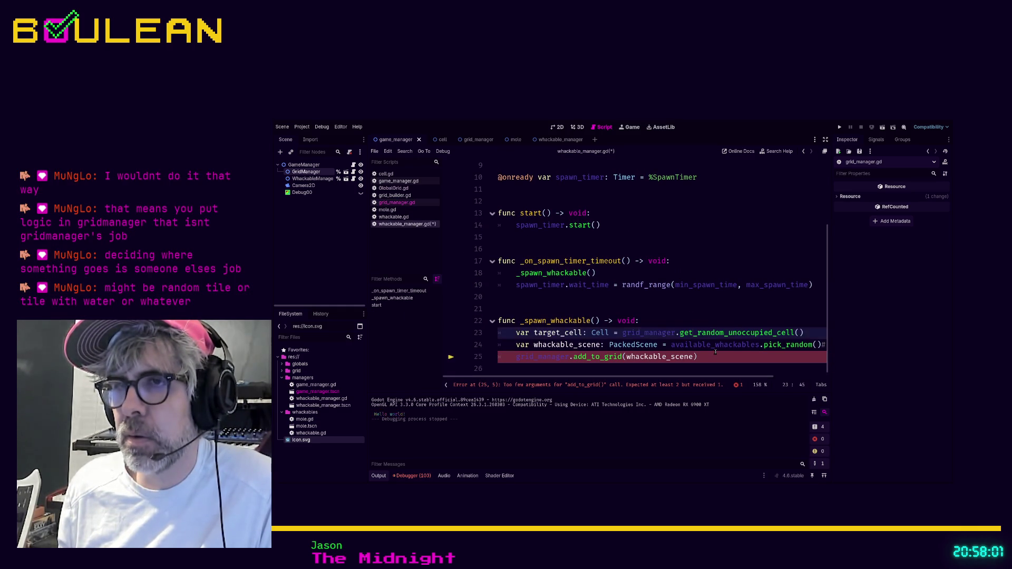
left_click(703, 321)
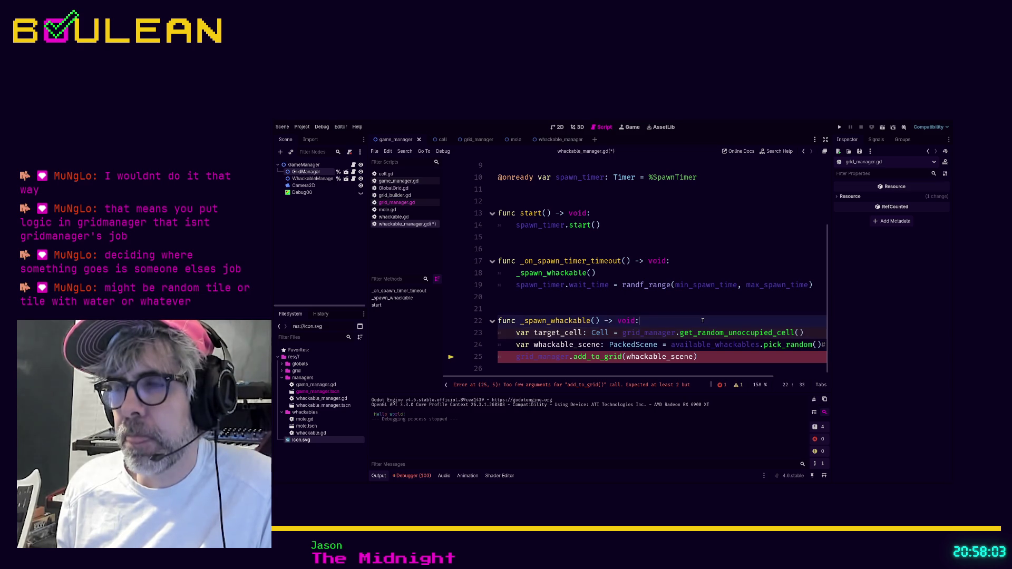
left_click(718, 357)
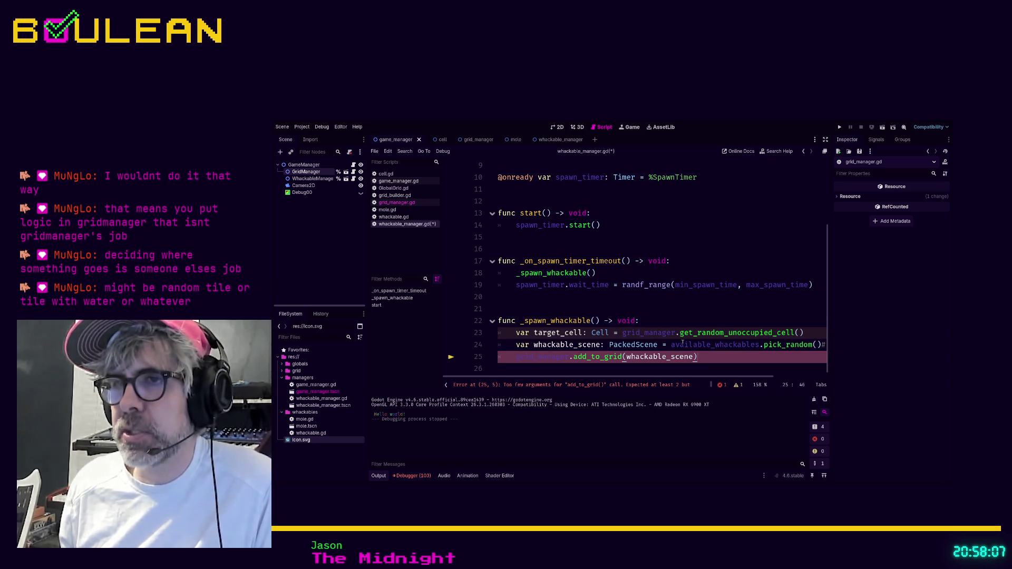
left_click(568, 367)
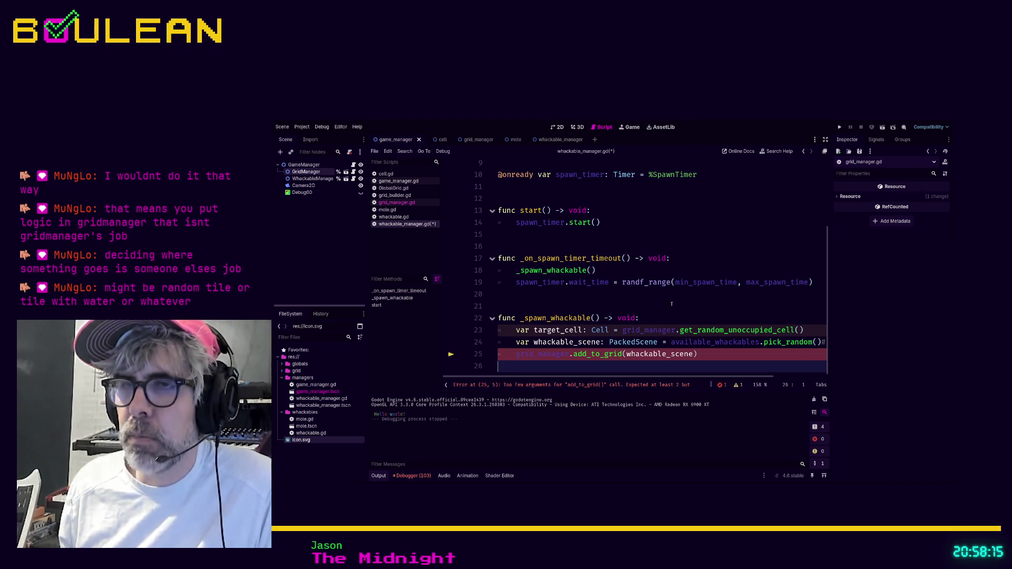
key("ctrl+z")
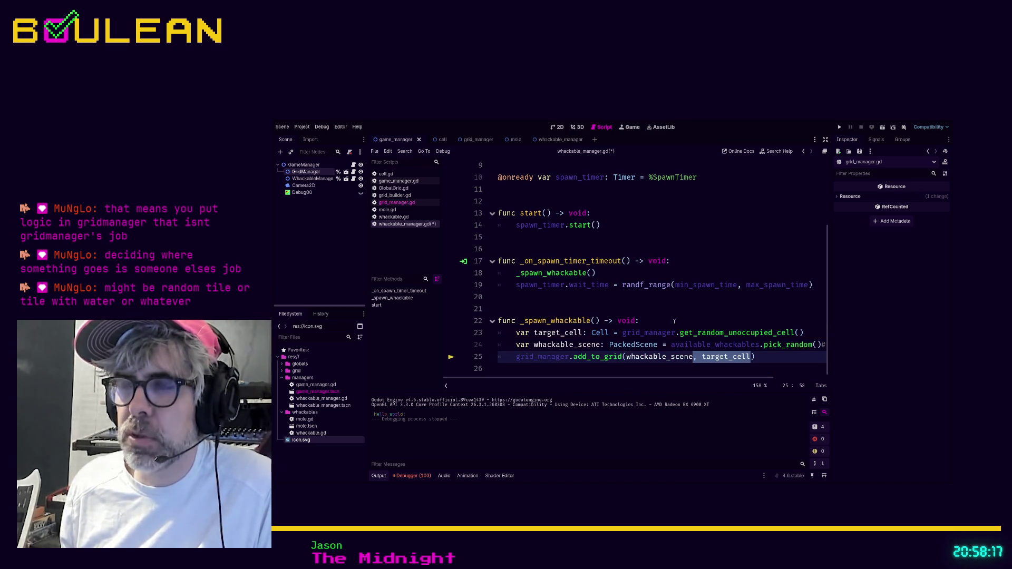
Save whackable_manager.gd with Ctrl+S, then look over the end of the script.
left_click(671, 322)
key("ctrl+s")
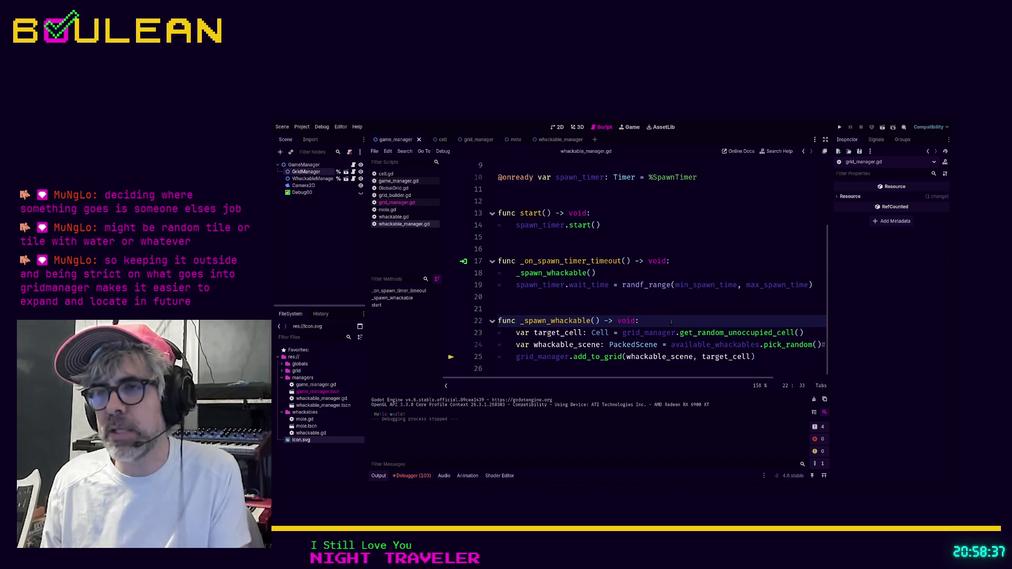
key("ctrl+End")
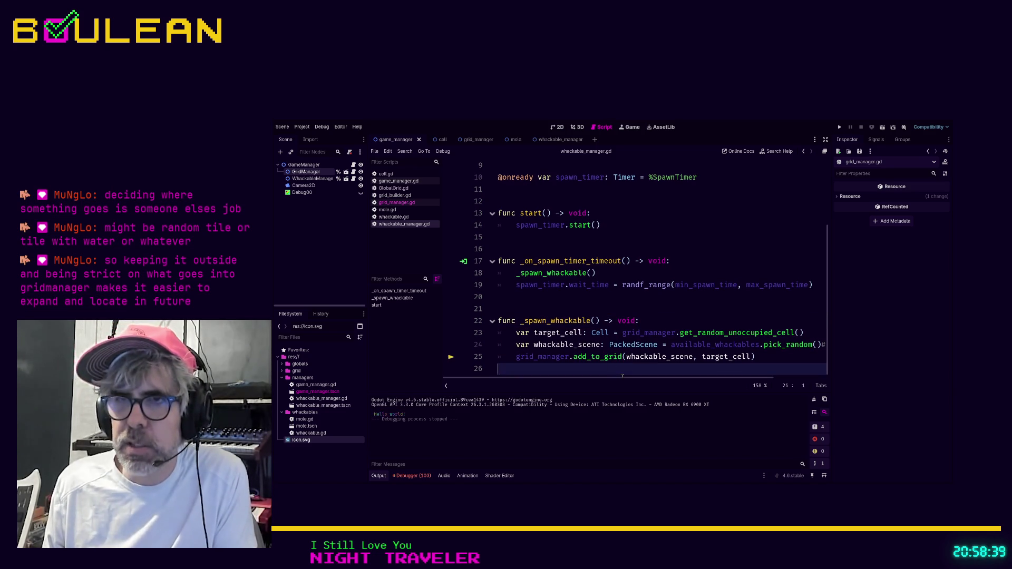
scroll(633, 368, "down", 1)
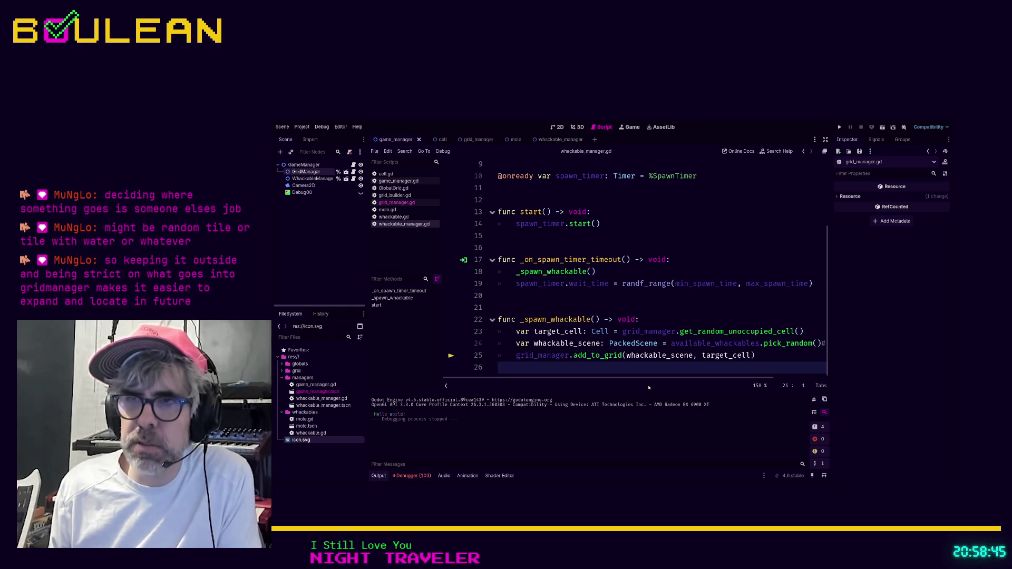
scroll(633, 365, "up", 1)
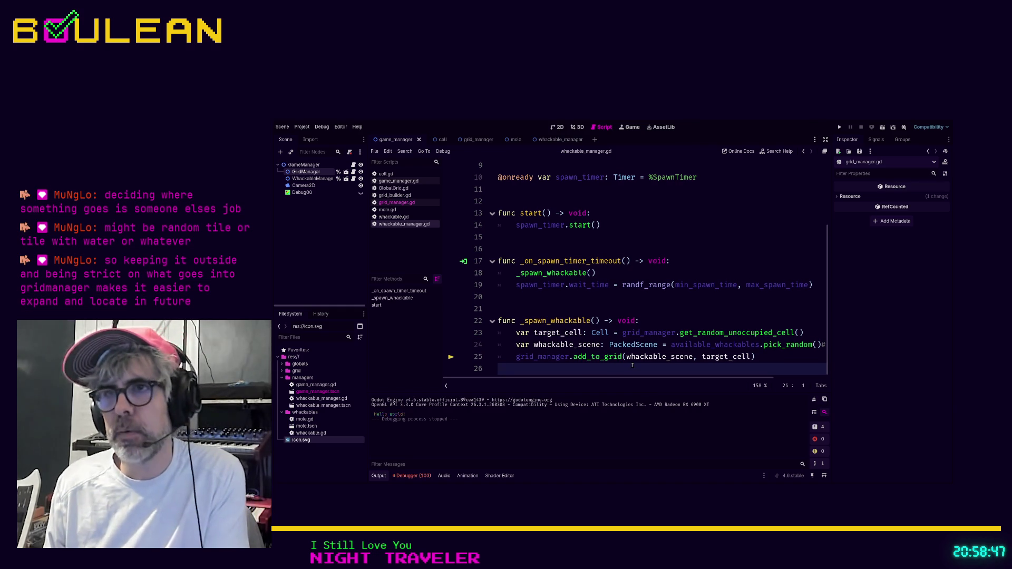
key("F5")
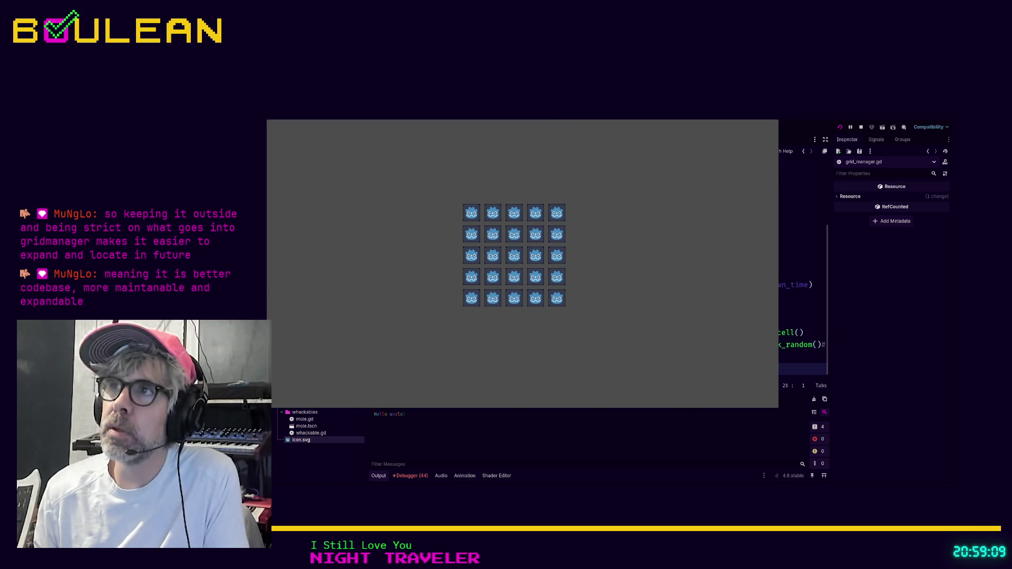
key("F8")
left_click(730, 251)
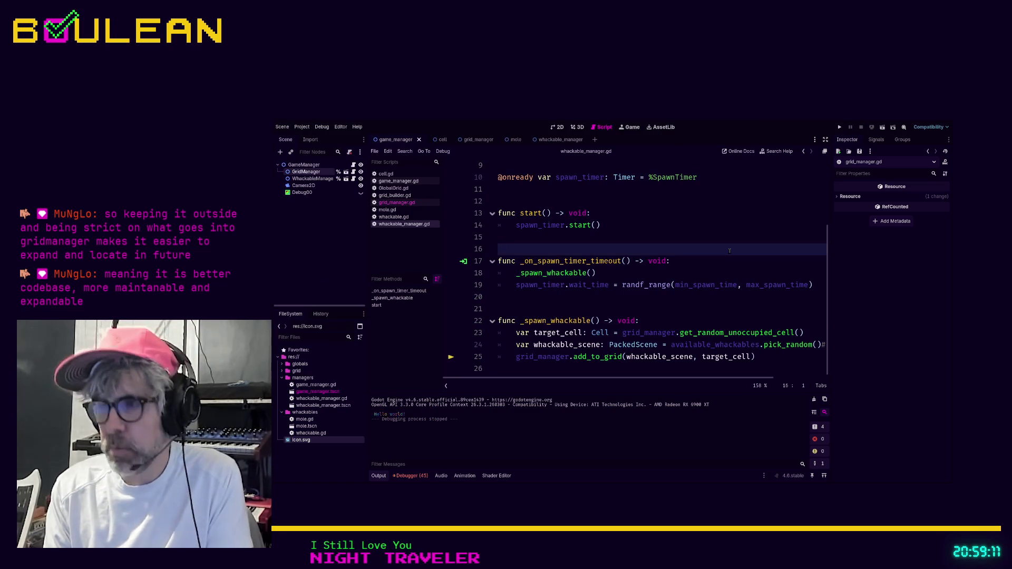
Find the print call in game_manager.gd and append the viewer's username after 'Hello world!'.
key("ctrl+shift+f")
key("Return")
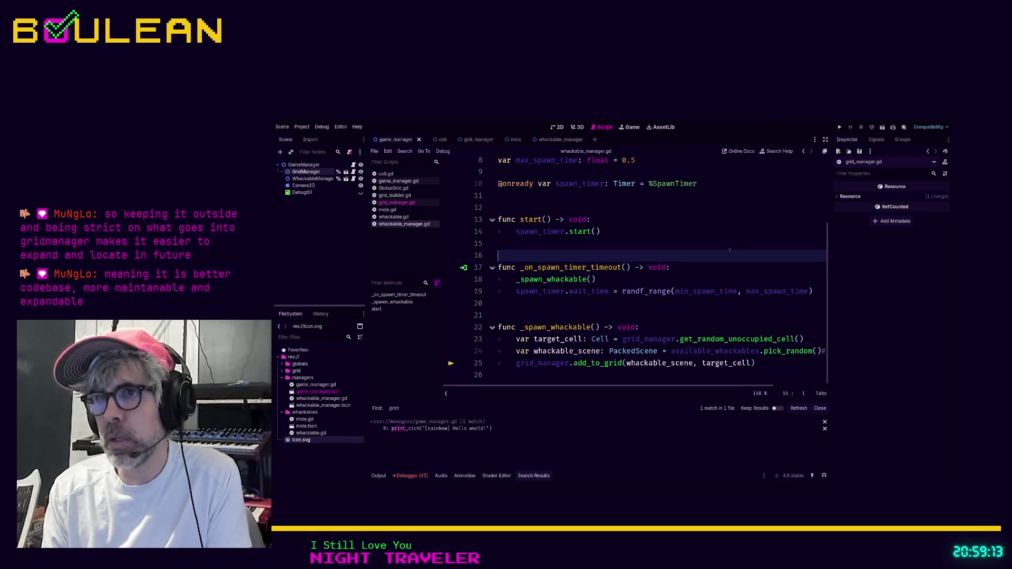
left_click(445, 428)
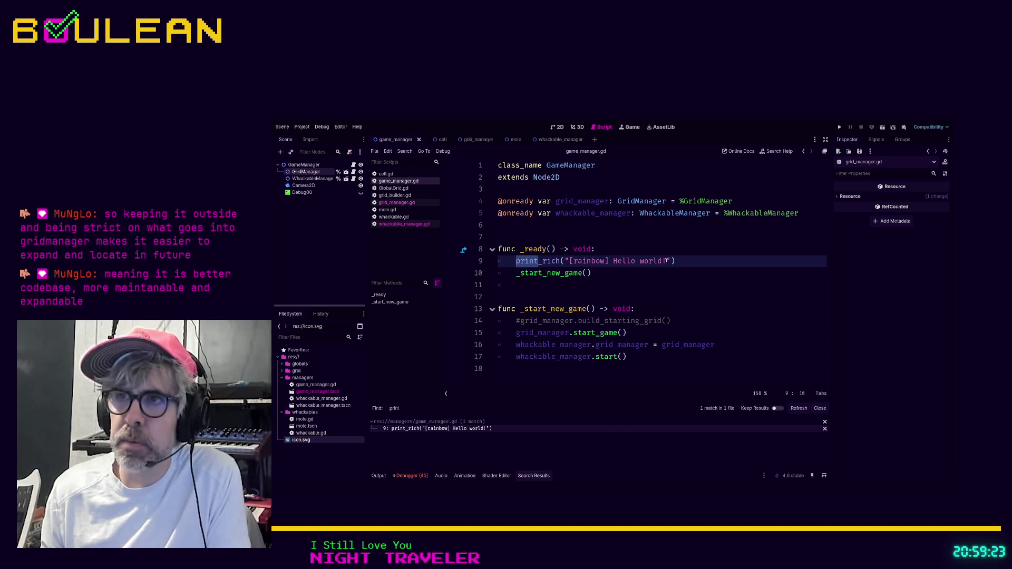
left_click(667, 260)
type("- P")
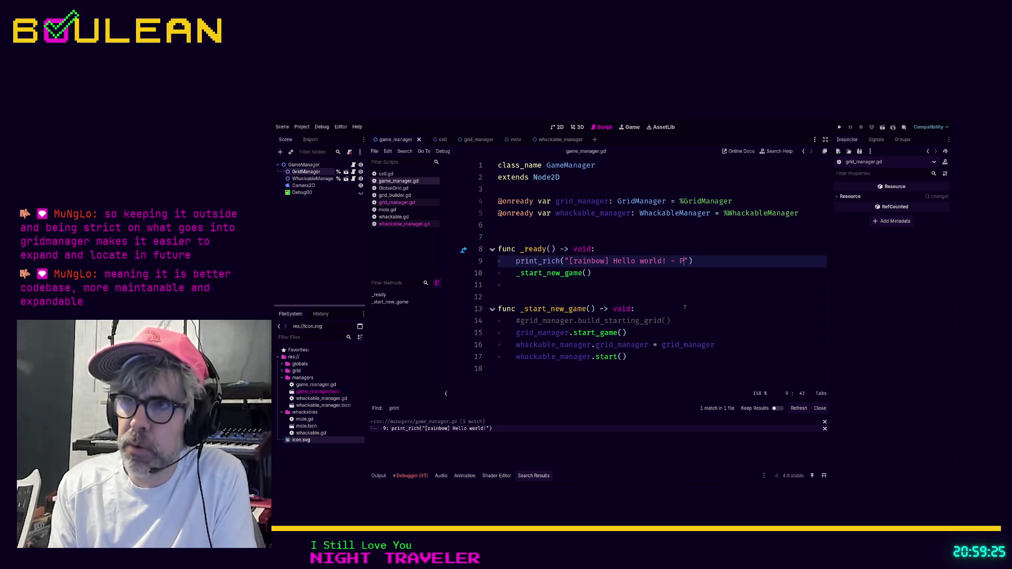
type("hlip45")
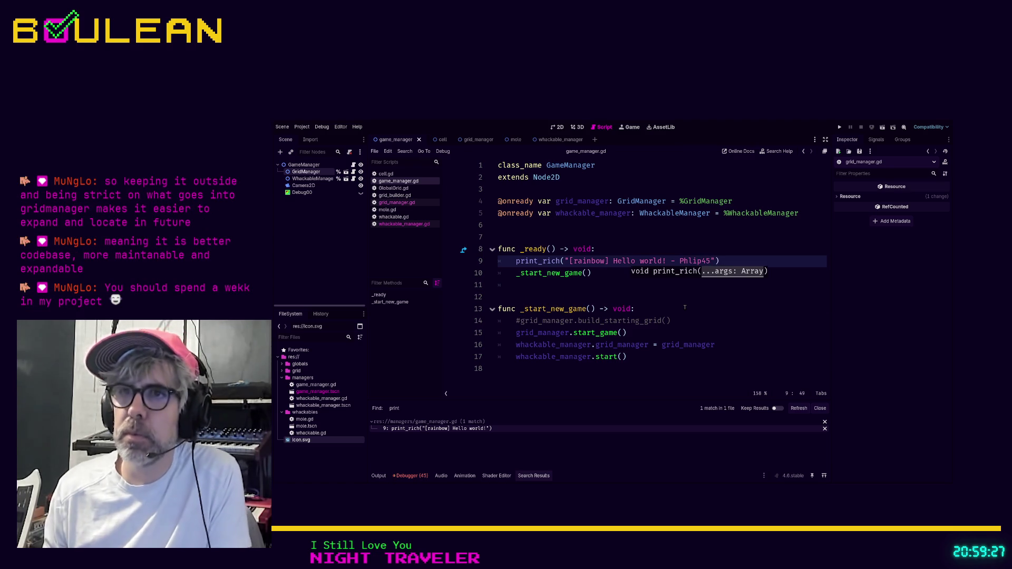
left_click(684, 307)
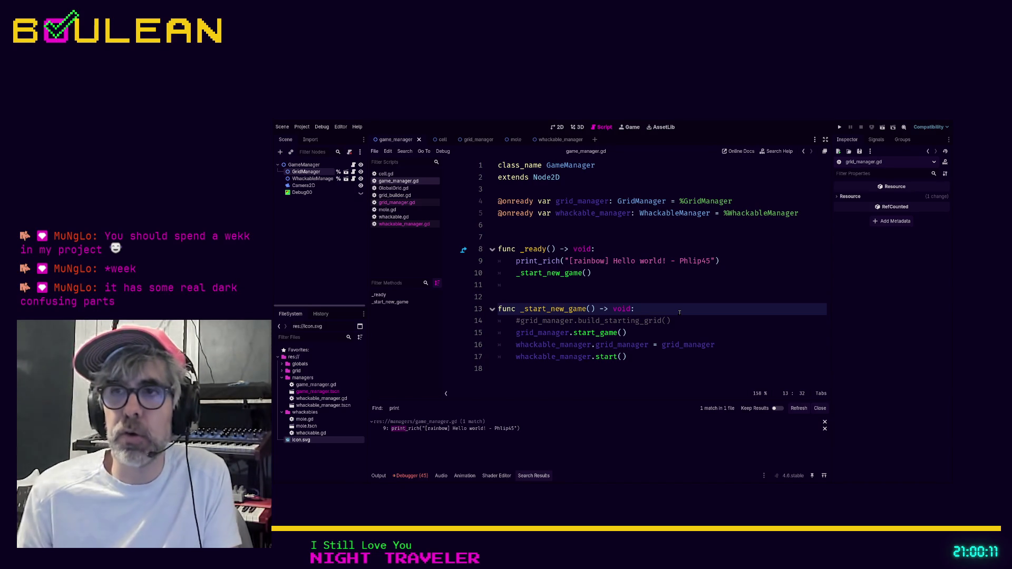
Delete the commented-out build_starting_grid line in game_manager.gd.
key("Down")
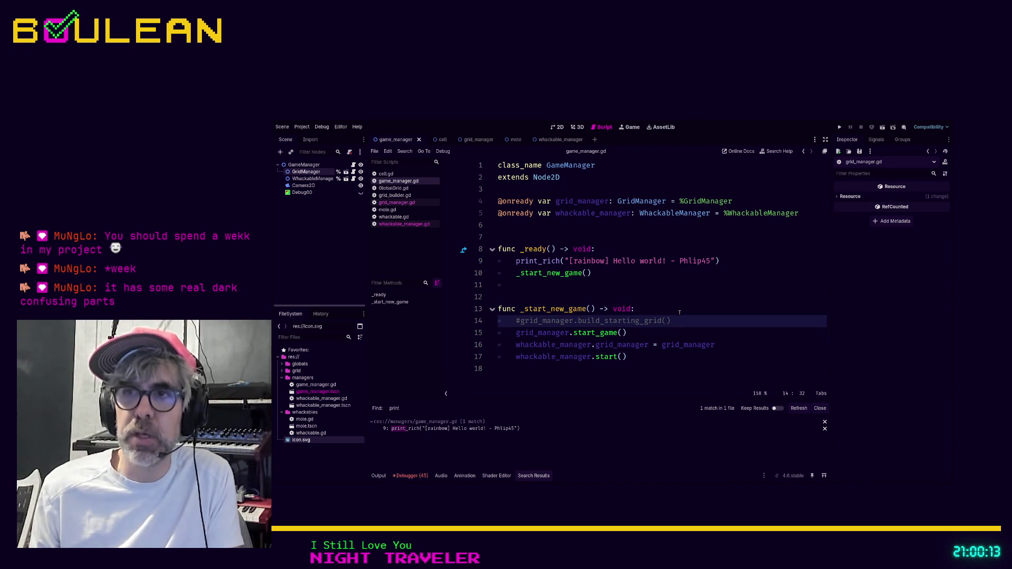
key("shift+Home")
key("shift+Home")
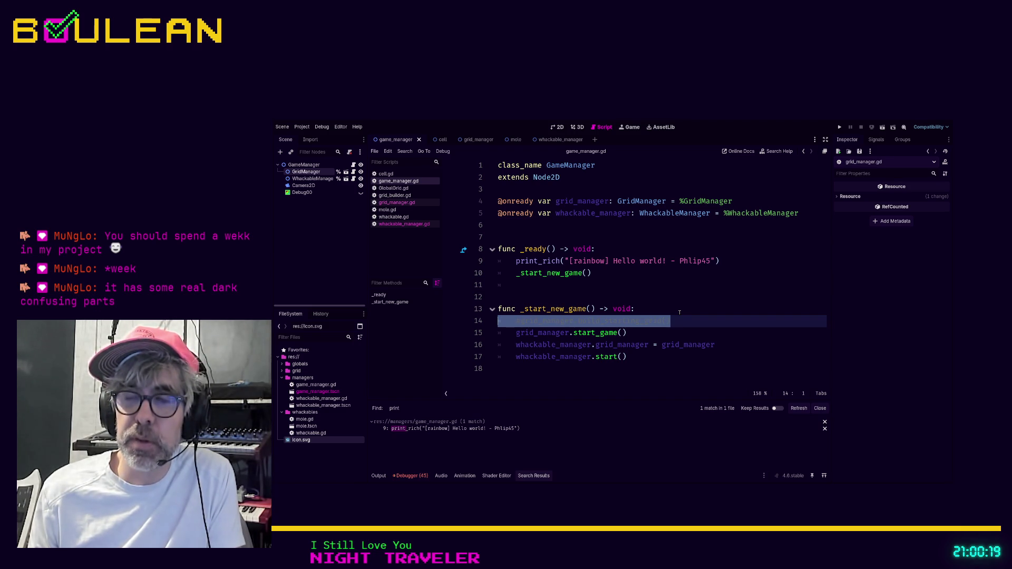
key("BackSpace")
key("BackSpace")
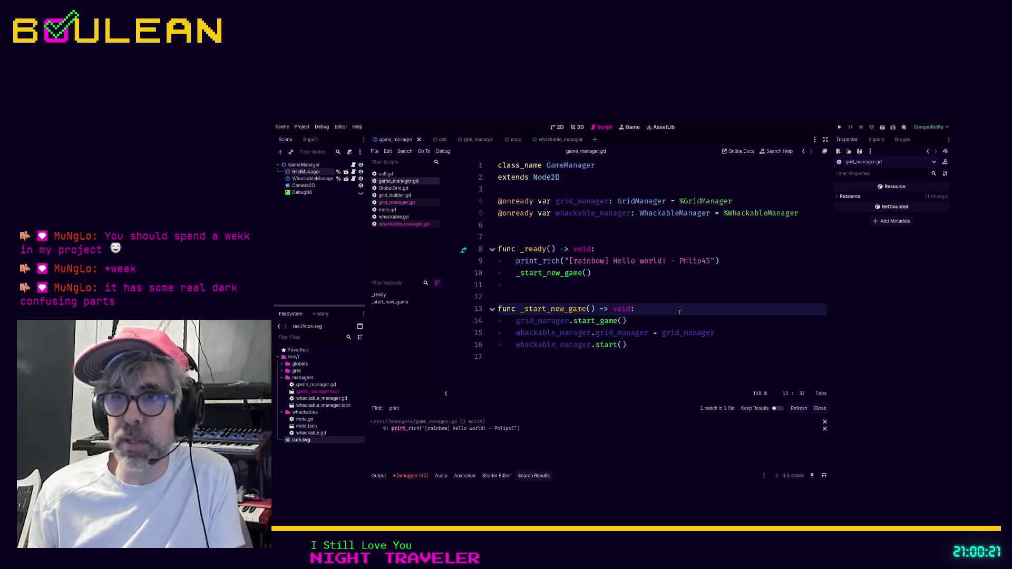
Remove game_manager.gd's trailing empty line, save it, and bring up whackable.gd.
left_click(539, 356)
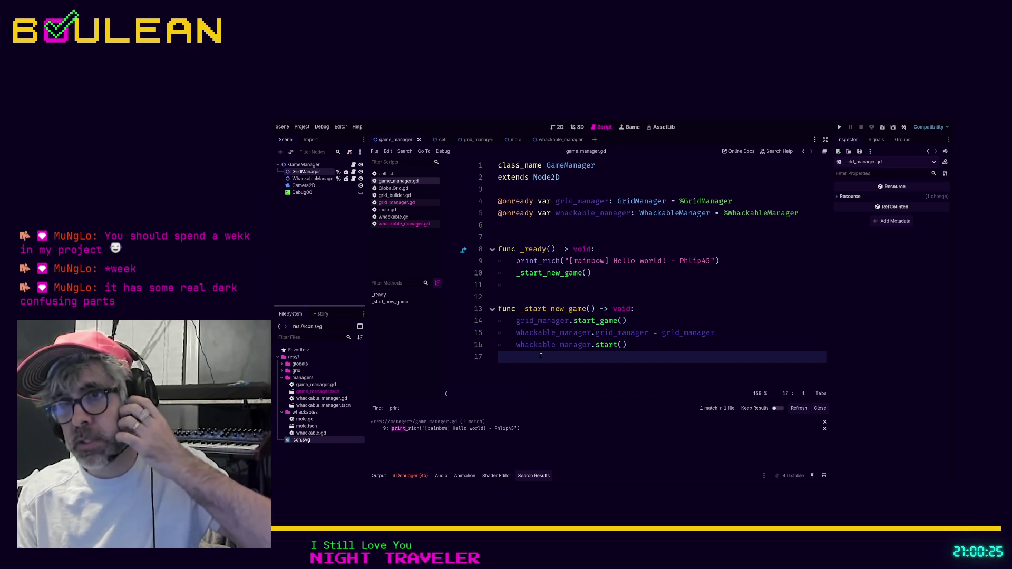
key("BackSpace")
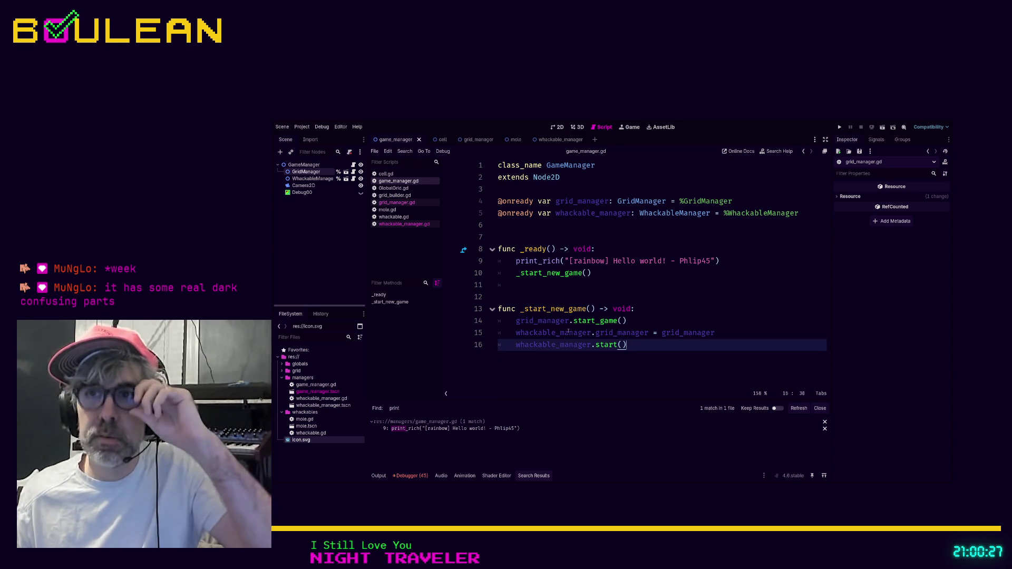
left_click(541, 238)
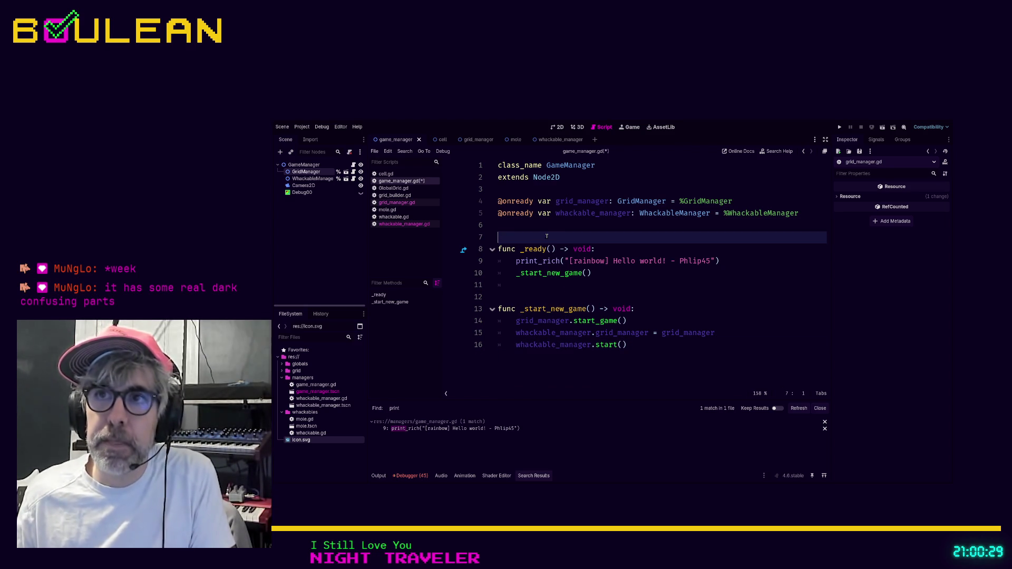
key("ctrl+s")
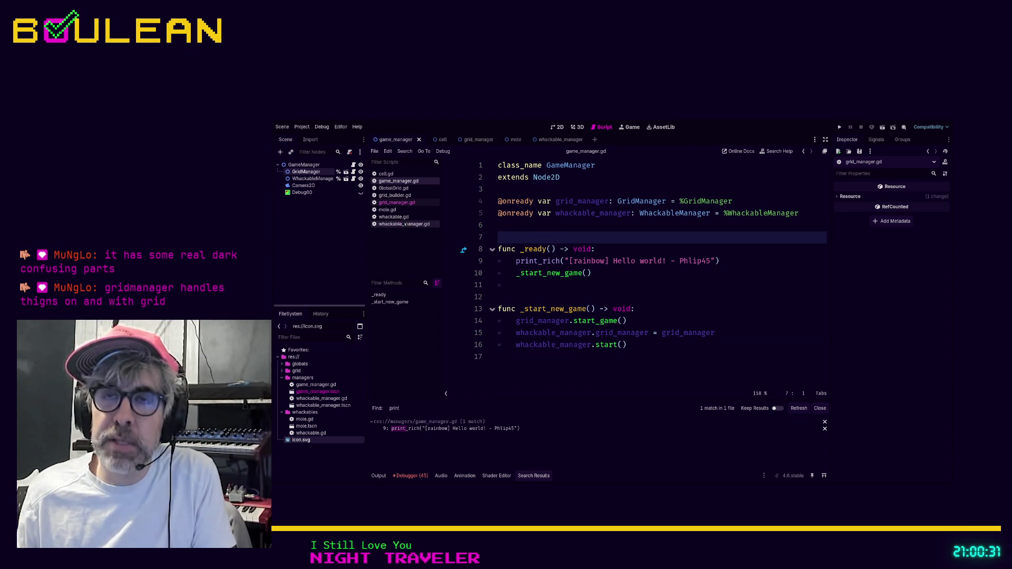
left_click(393, 217)
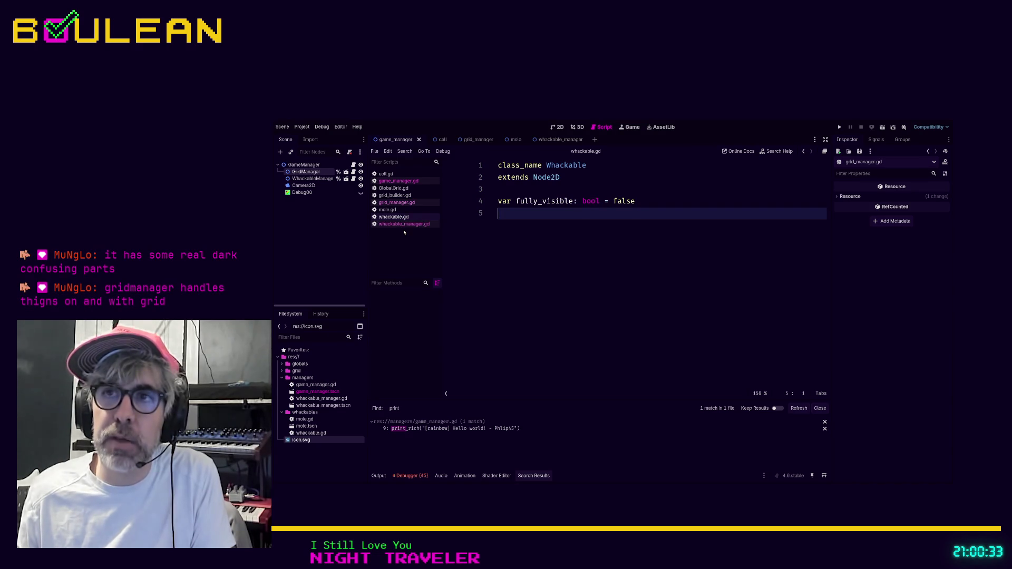
Switch to whackable_manager.gd and scroll through its spawning code.
left_click(405, 225)
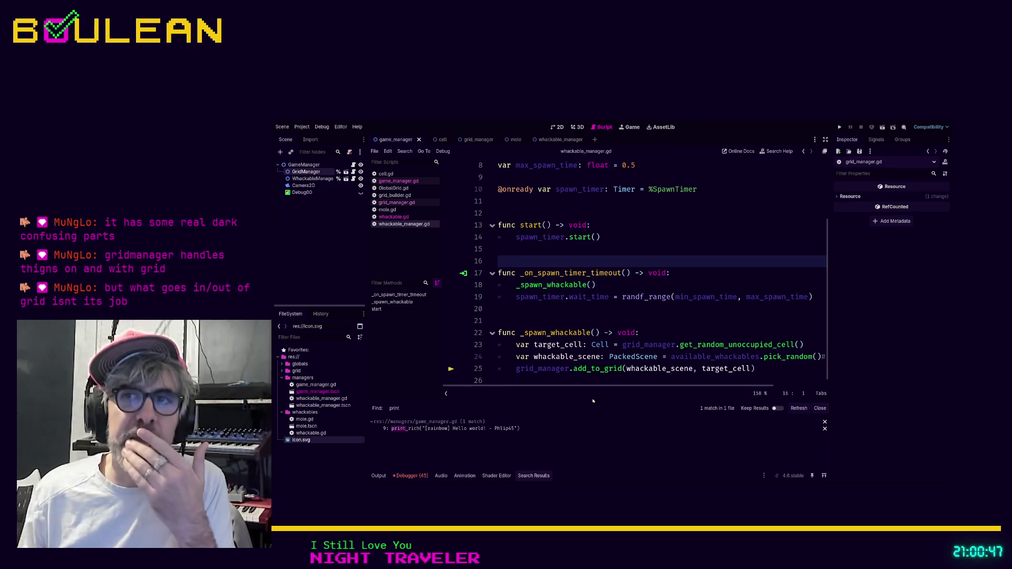
scroll(526, 312, "up", 1)
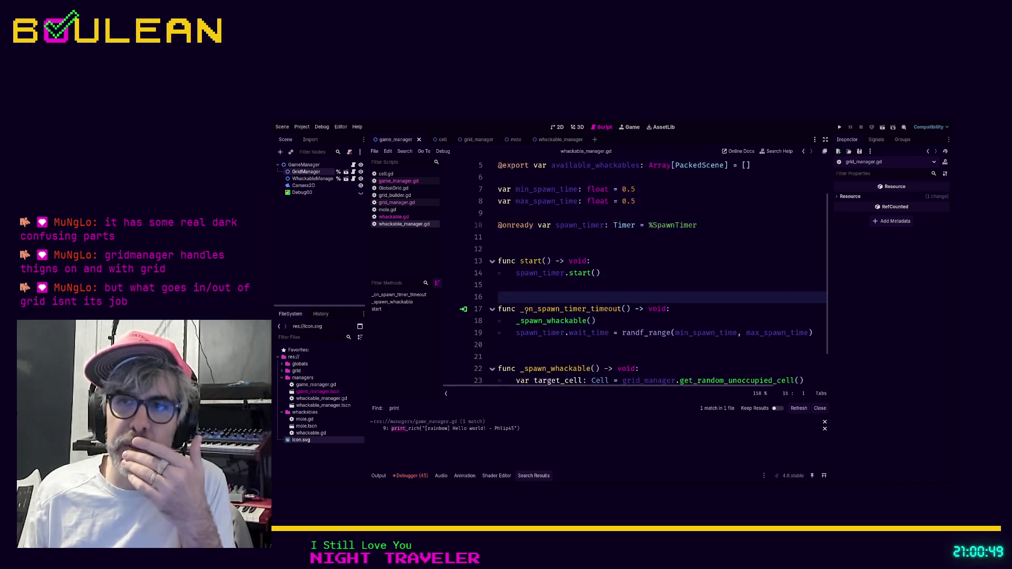
scroll(527, 312, "up", 1)
scroll(529, 313, "down", 2)
scroll(532, 312, "up", 3)
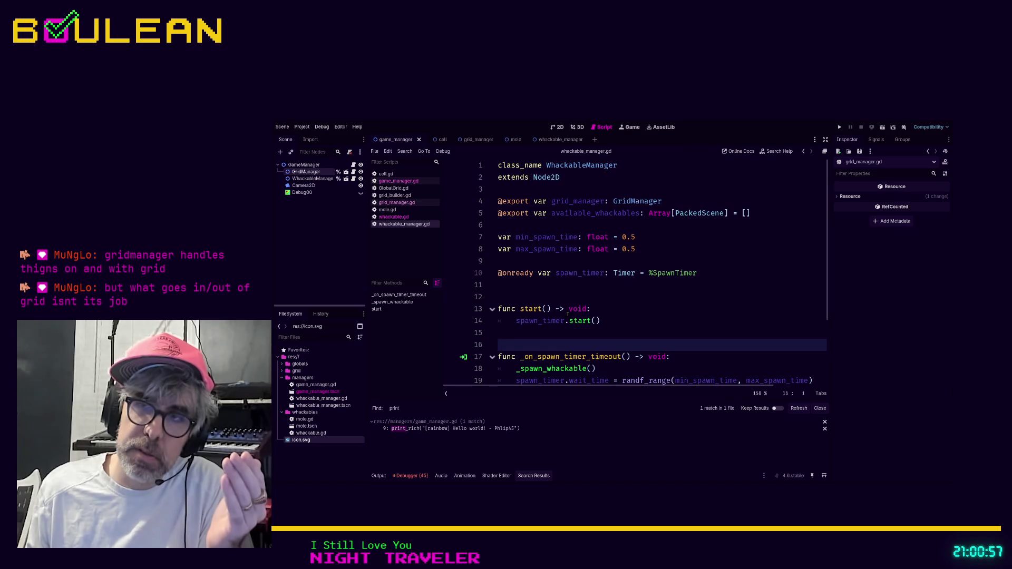
scroll(567, 315, "down", 3)
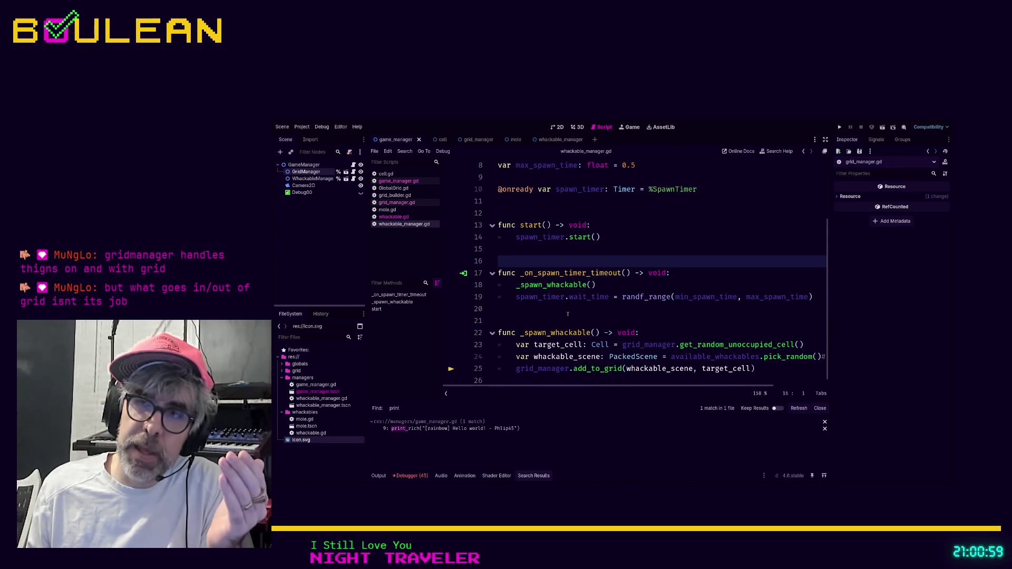
Finish reviewing the code around lines 20–21 and run the project with F5.
left_click(559, 319)
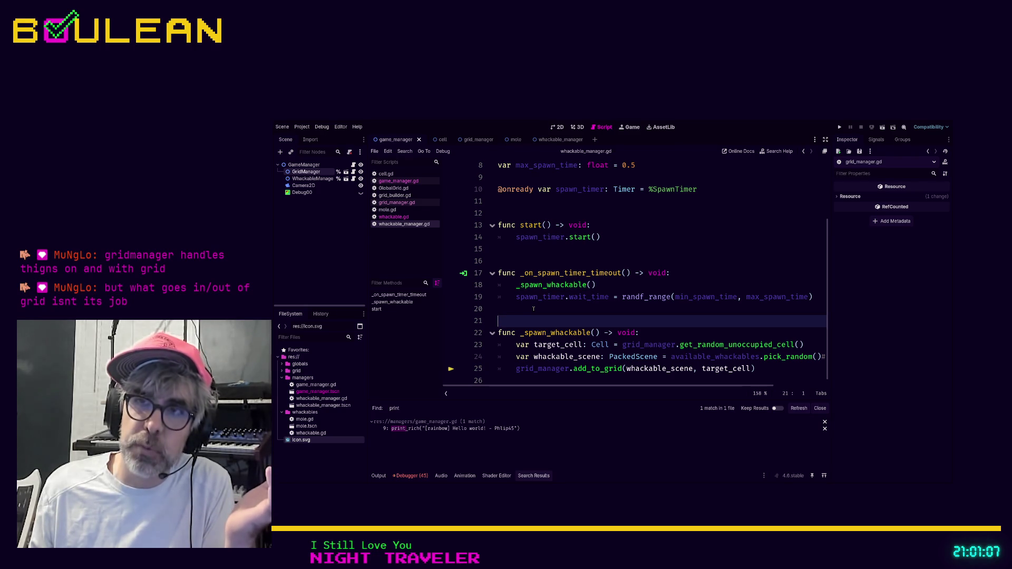
left_click(533, 309)
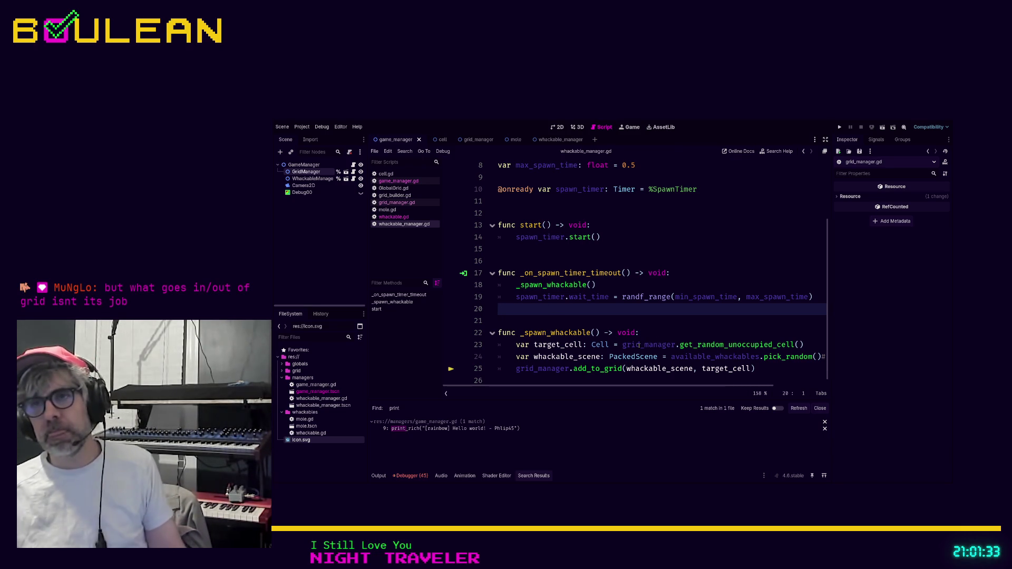
left_click(601, 319)
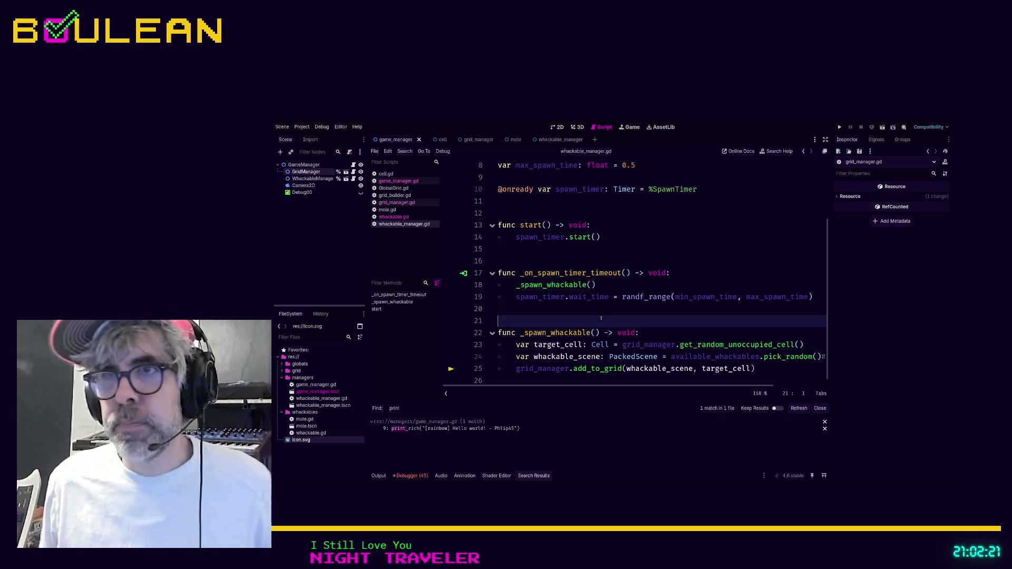
scroll(607, 305, "up", 3)
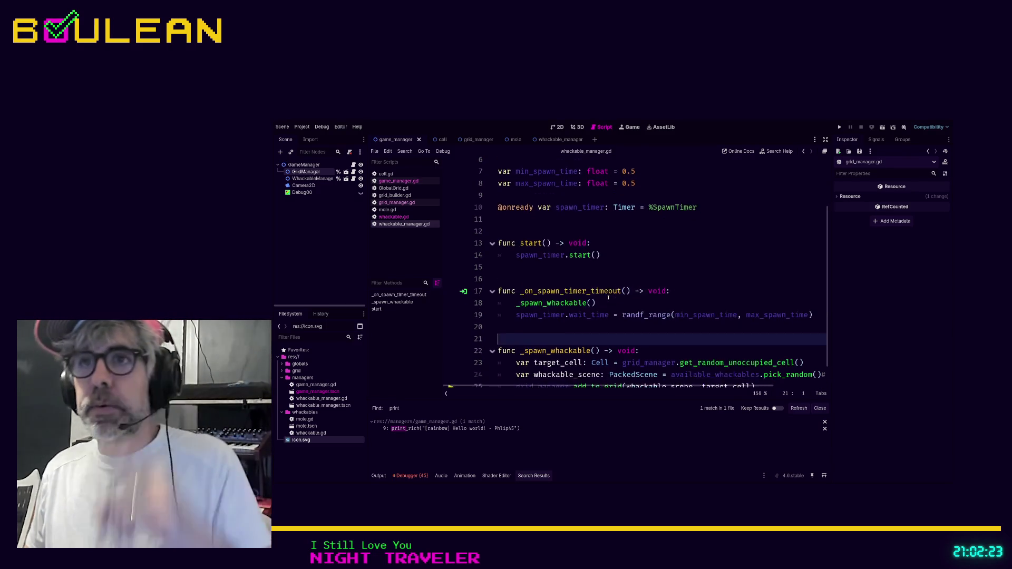
scroll(608, 298, "down", 3)
left_click(578, 309)
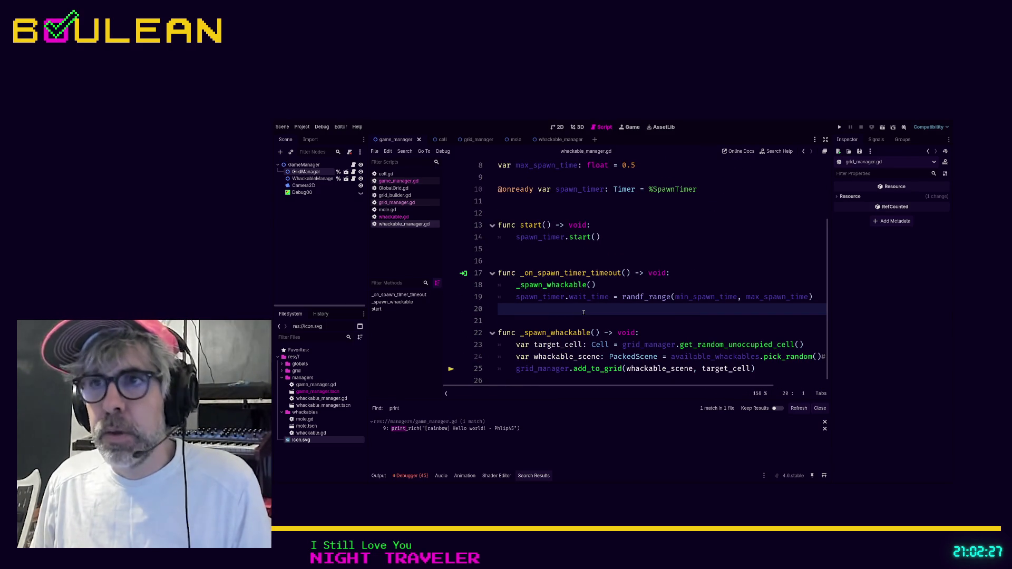
key("F5")
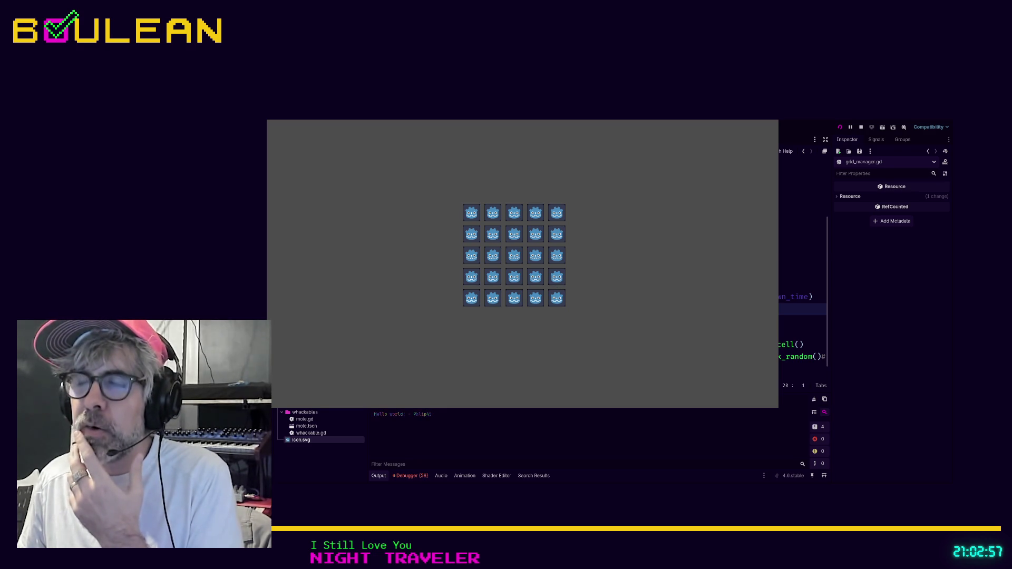
Stop the running game with F8 and scroll down in whackable_manager.gd.
key("F8")
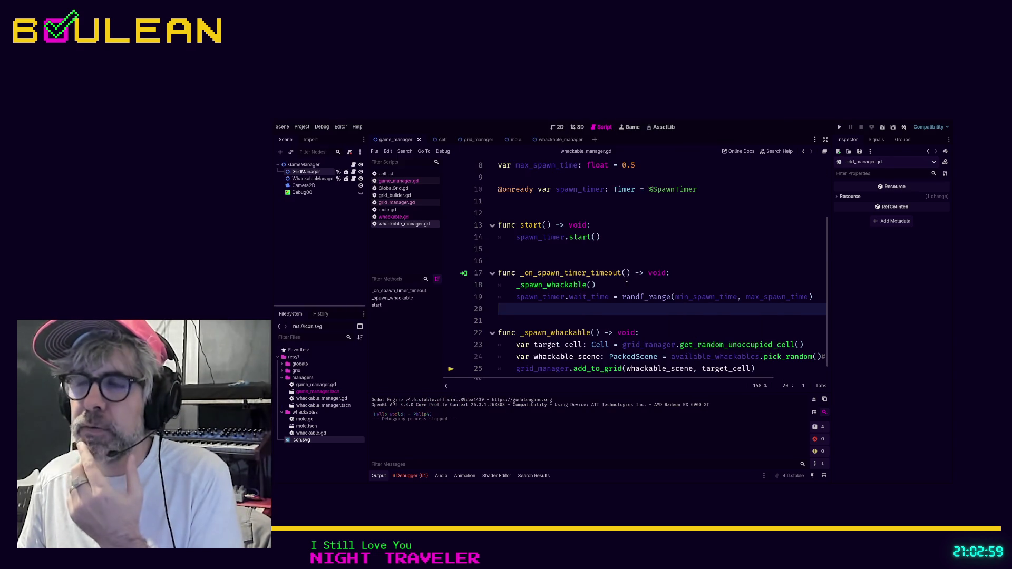
scroll(627, 285, "down", 1)
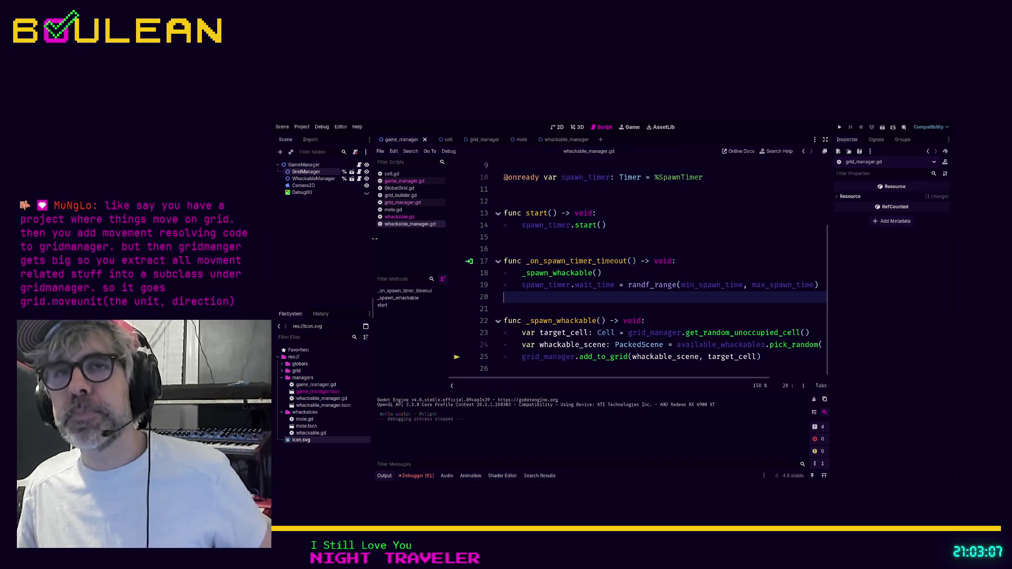
Widen the Scene dock and add a plain Node child under GameManager using Ctrl+A.
left_click_drag(368, 239, 398, 239)
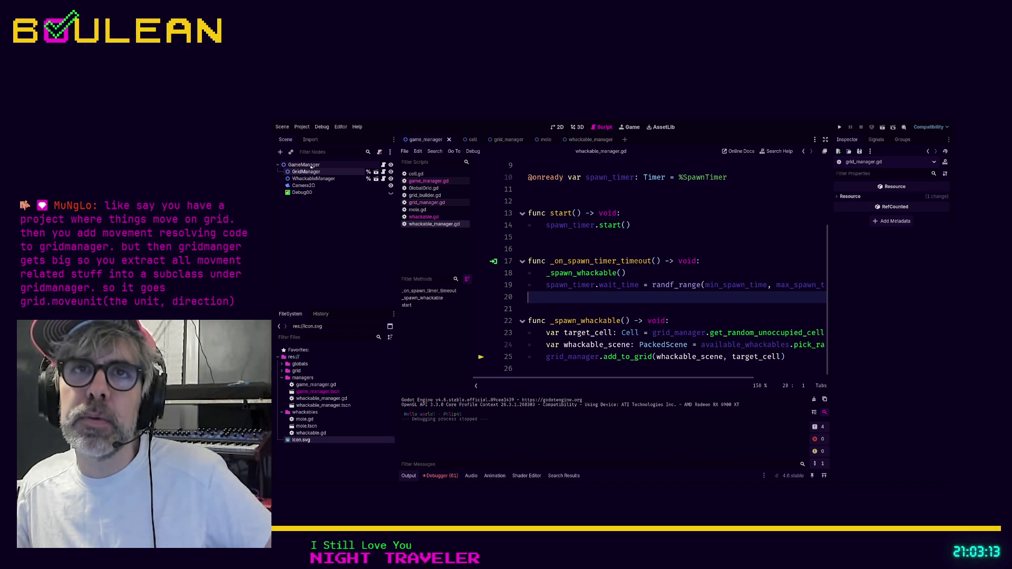
left_click(311, 166)
left_click(310, 172)
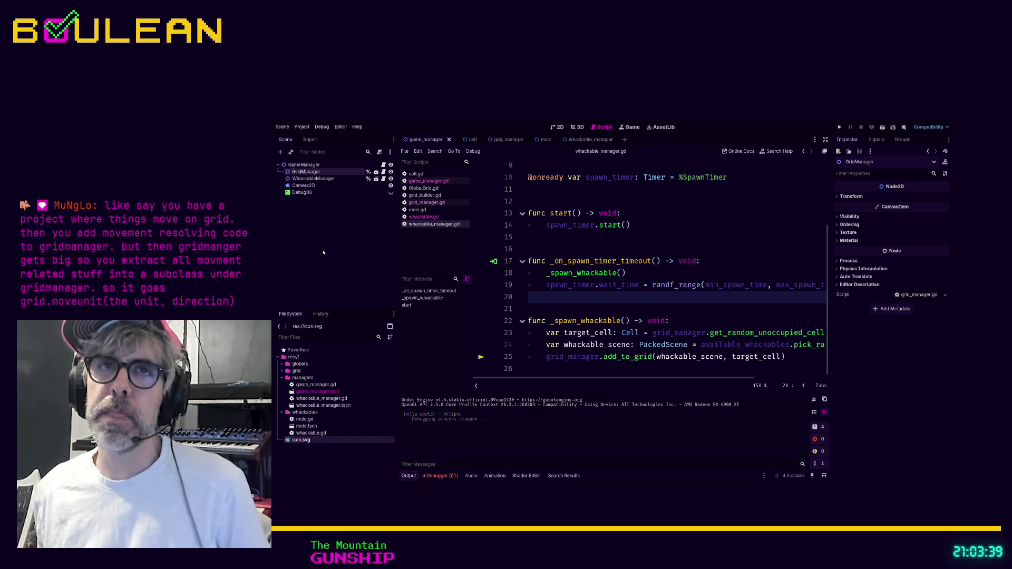
left_click(312, 166)
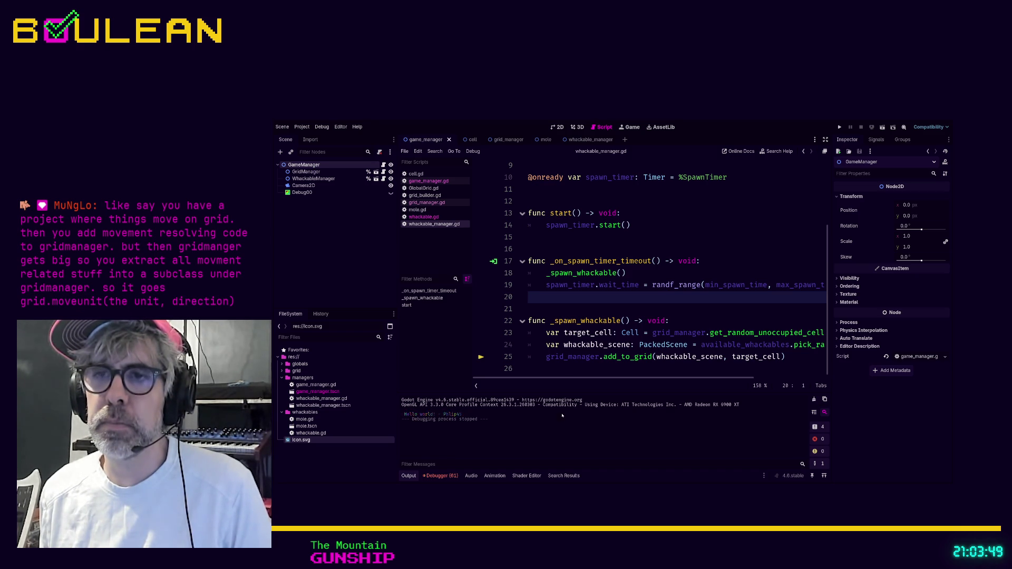
key("ctrl+a")
key("Return")
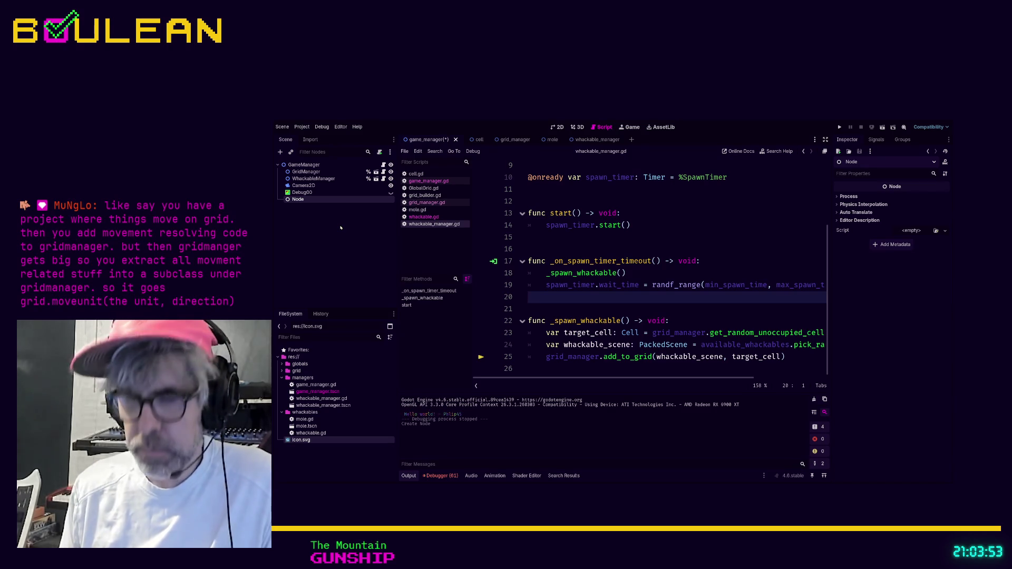
Rename the new node to InputManager.
key("F2")
type("InputManager")
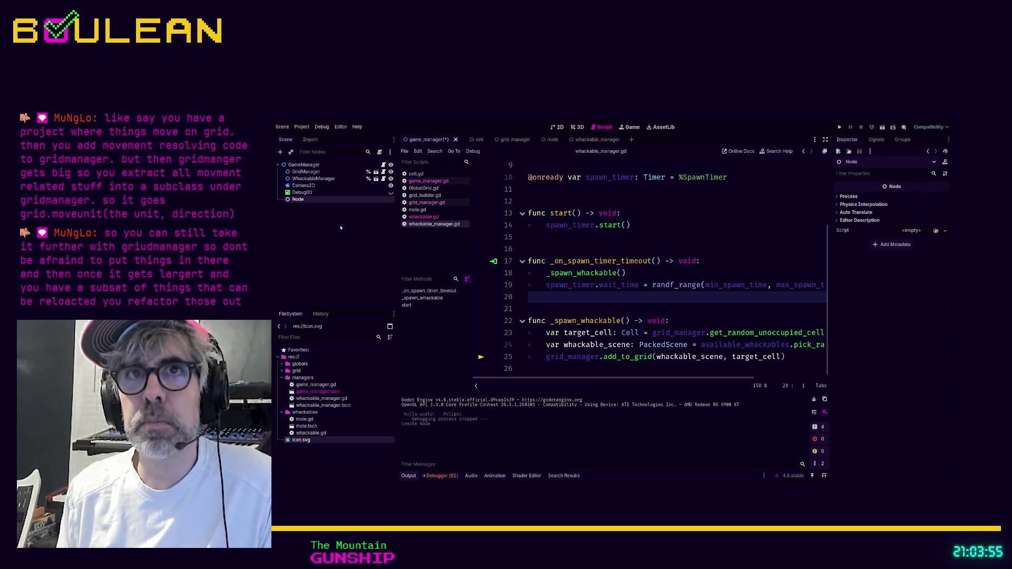
key("Return")
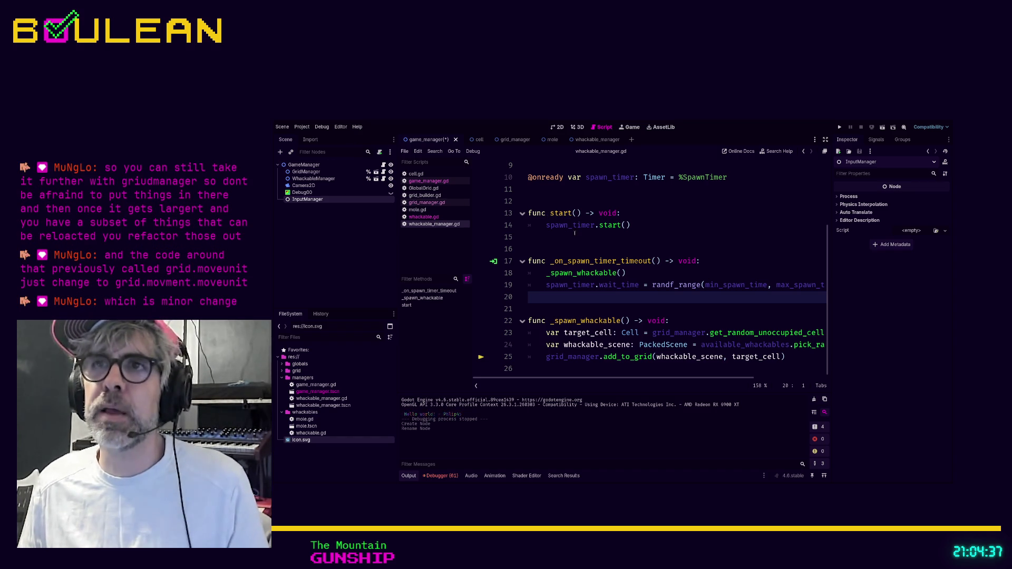
Save the GameManager scene, then switch to the grid_manager scene and select GridBuilder.
key("Up")
key("Up")
key("Up")
key("ctrl+s")
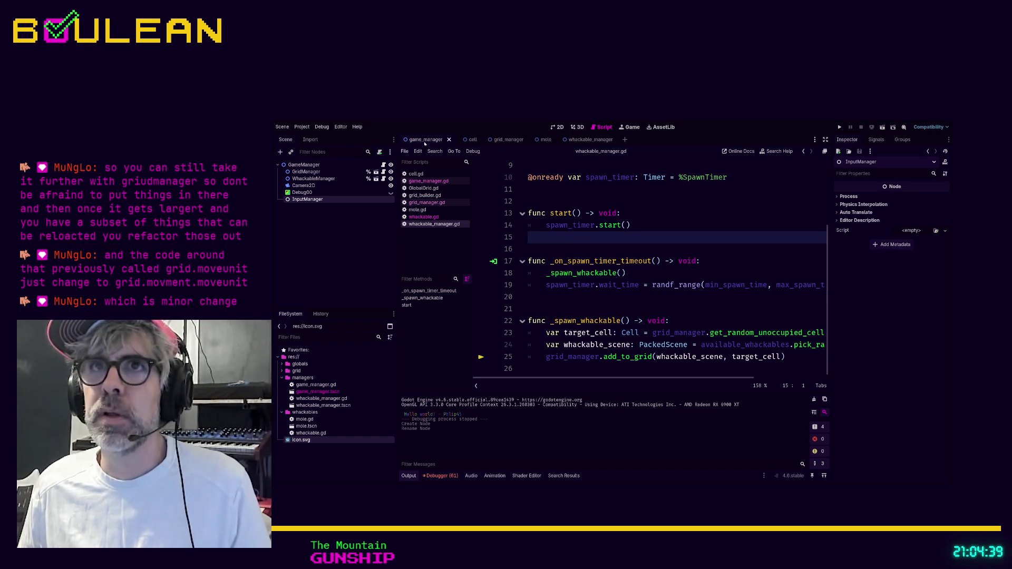
left_click(499, 139)
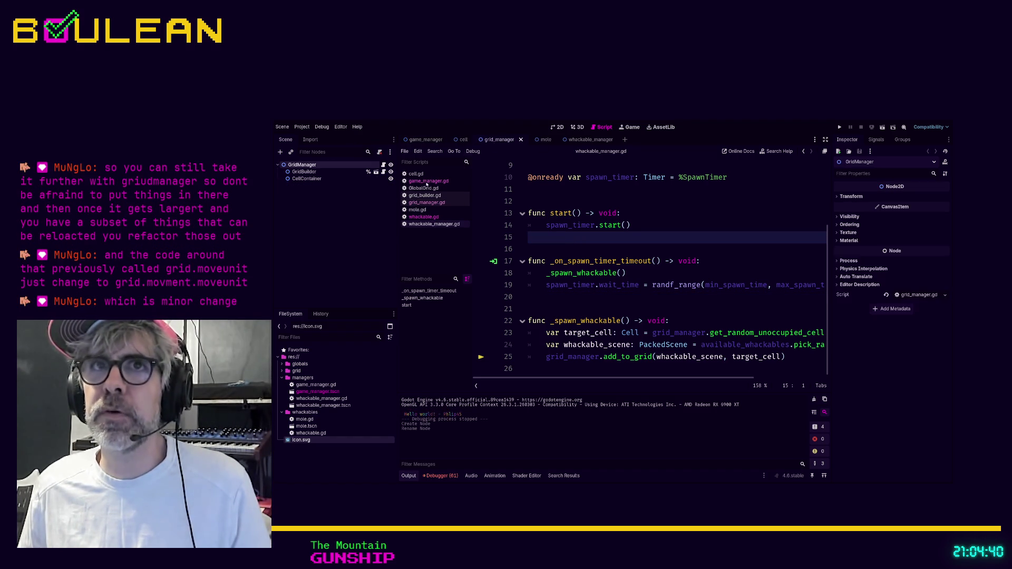
left_click(304, 172)
left_click(384, 173)
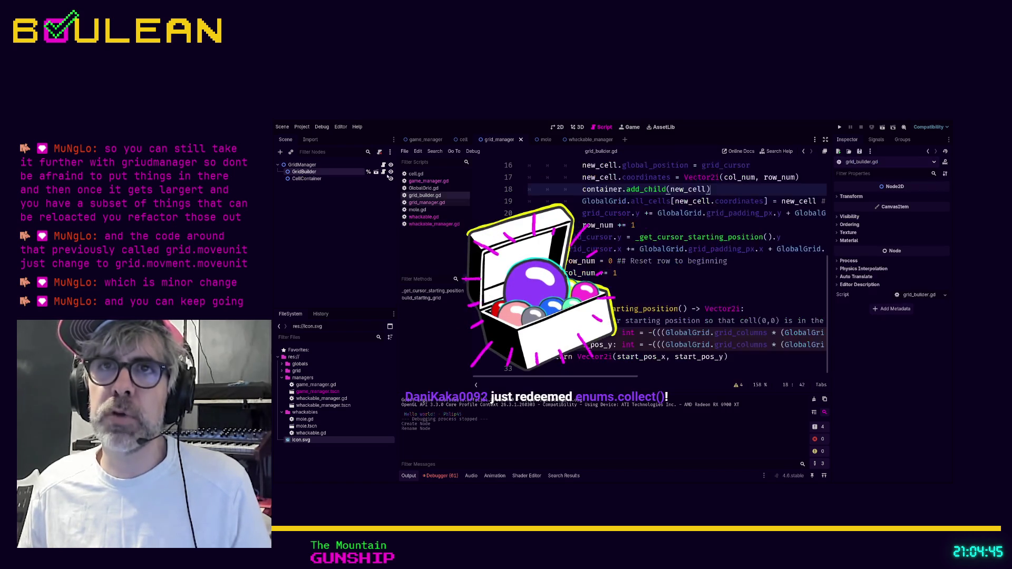
scroll(610, 221, "up", 5)
scroll(610, 203, "down", 5)
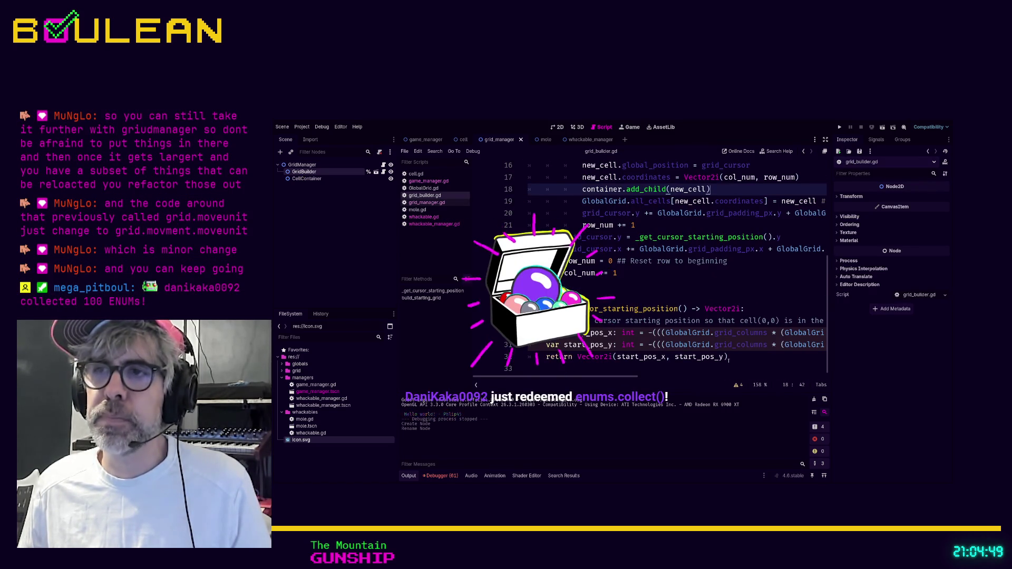
mouse_move(613, 337)
left_mouse_down()
mouse_move(585, 253)
mouse_move(544, 209)
left_mouse_up()
scroll(548, 208, "up", 4)
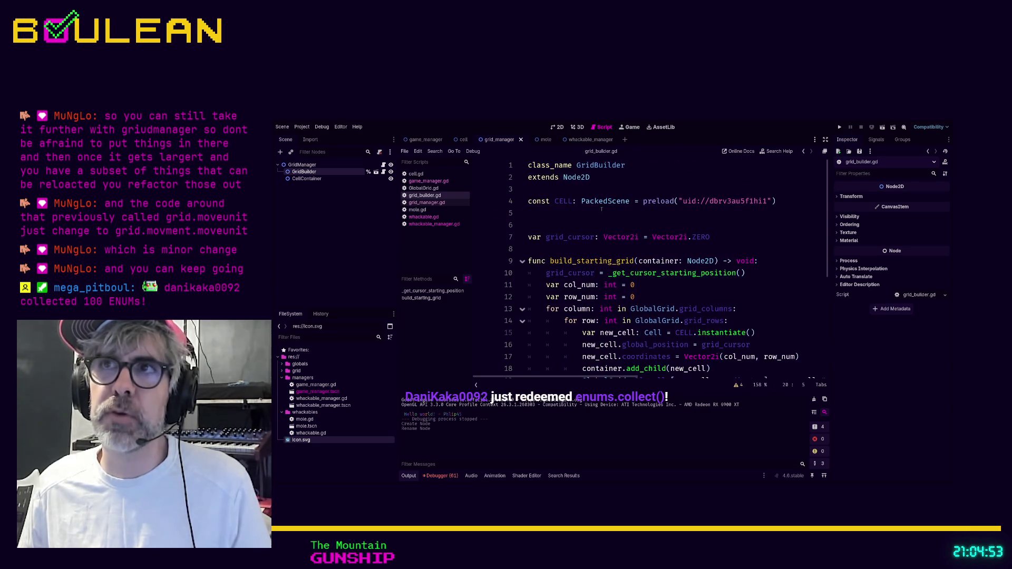
left_click(303, 165)
scroll(551, 232, "down", 5)
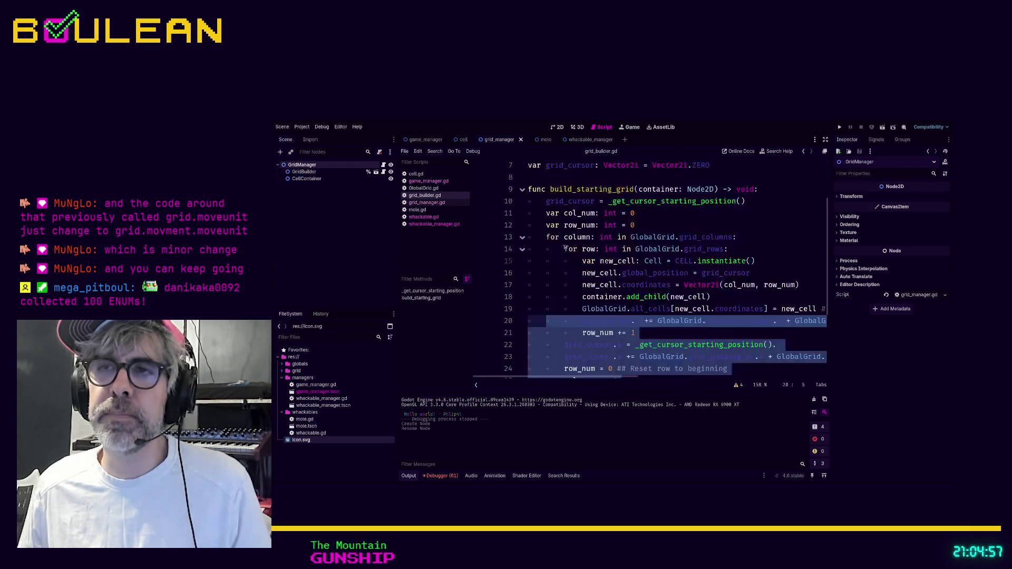
scroll(551, 233, "up", 5)
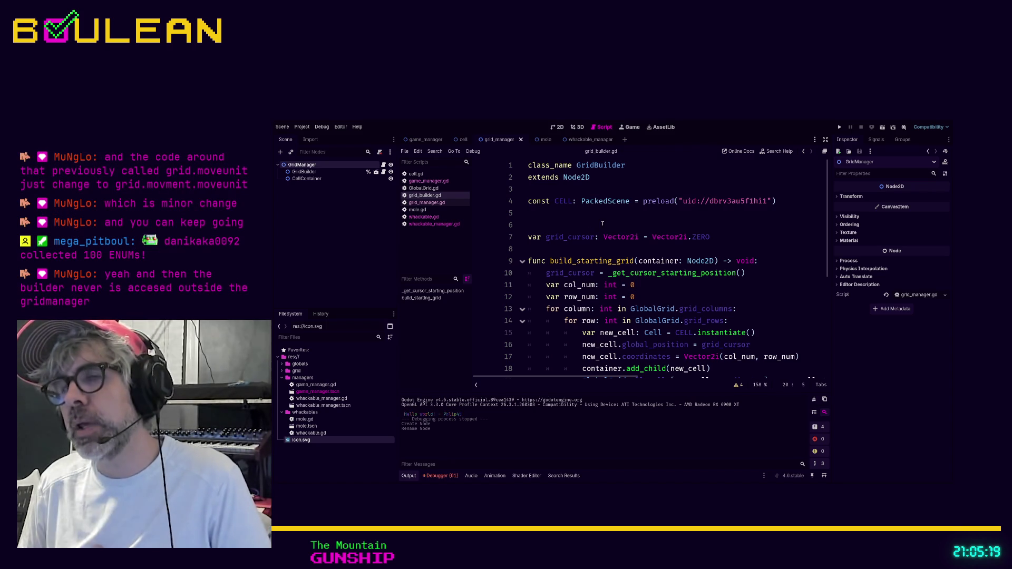
scroll(603, 223, "down", 5)
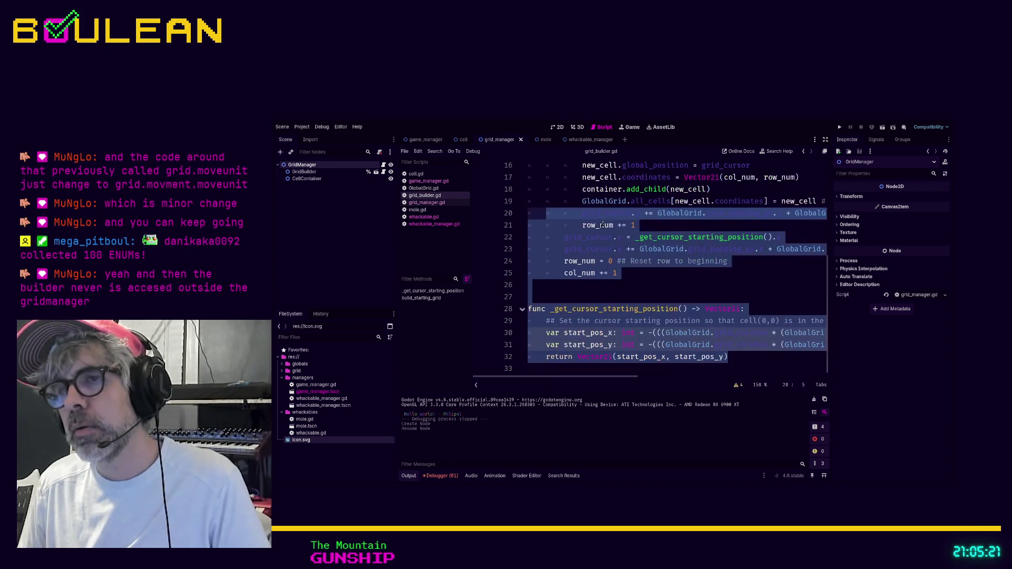
scroll(603, 224, "up", 5)
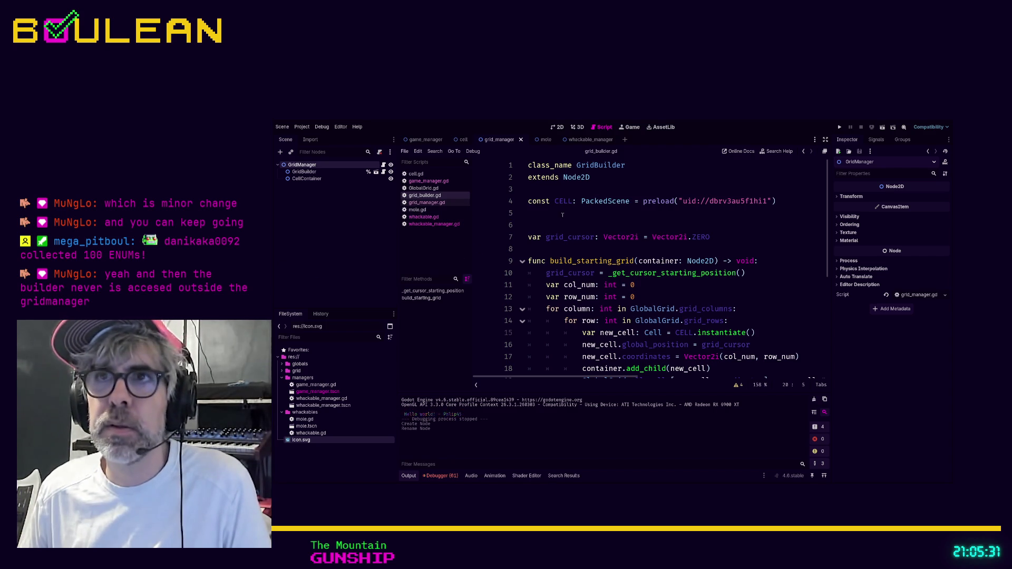
left_click(543, 225)
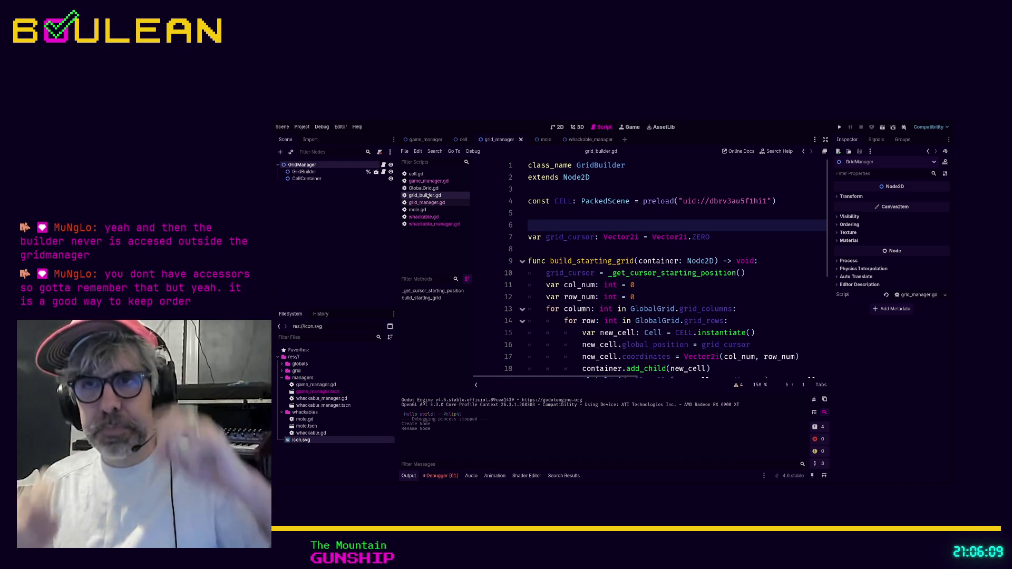
Switch to the game_manager scene tab and select its GameManager root node.
left_click(353, 230)
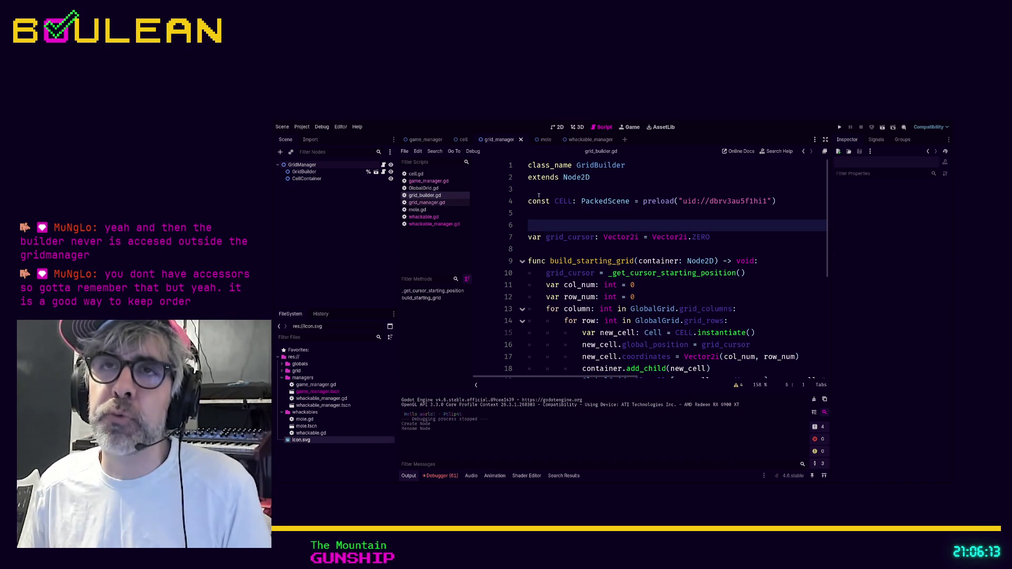
left_click(541, 213)
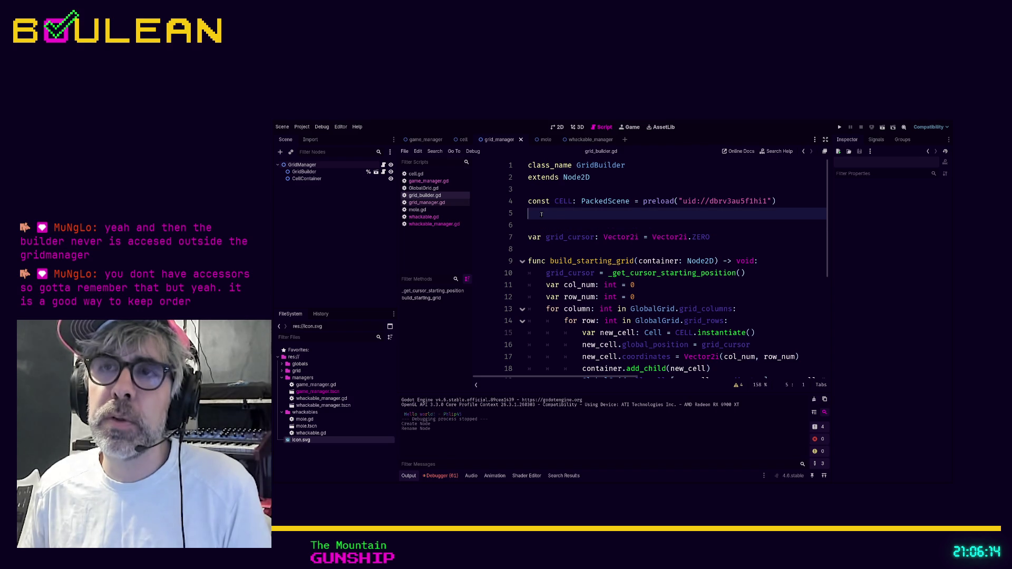
left_click(424, 139)
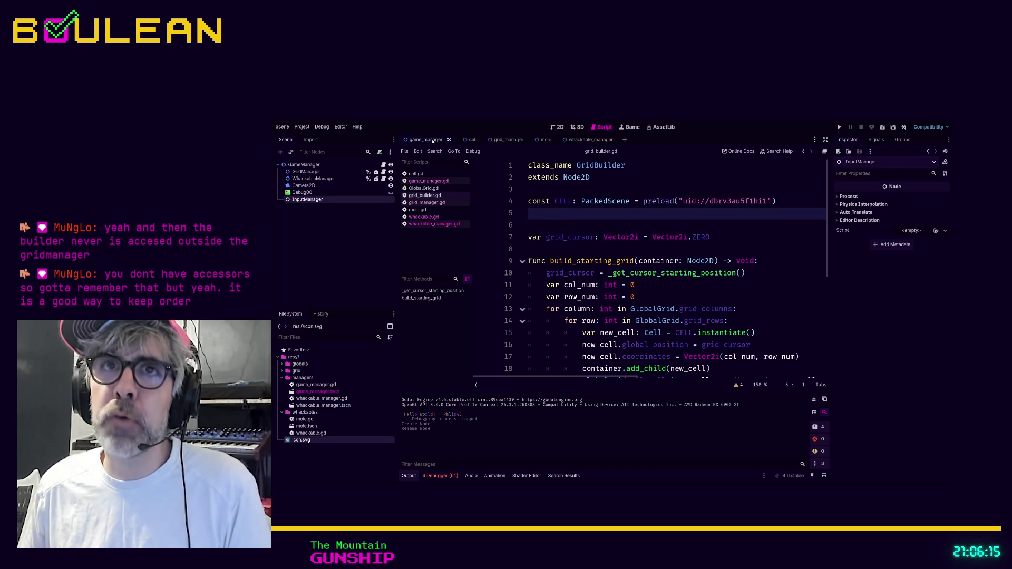
left_click(323, 164)
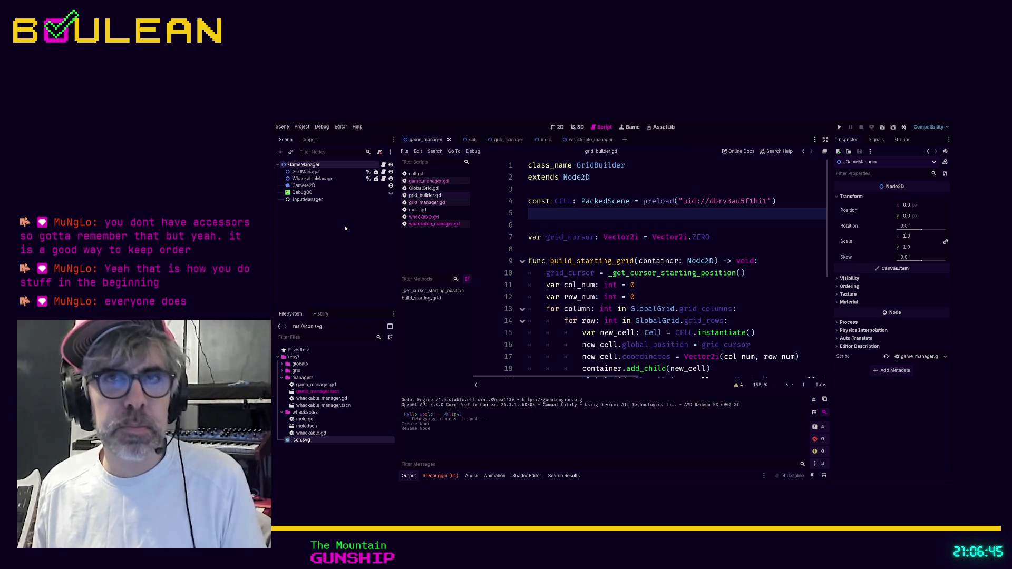
Put two blank lines above build_starting_grid, drop the extra line after the constant, and save.
left_click(345, 228)
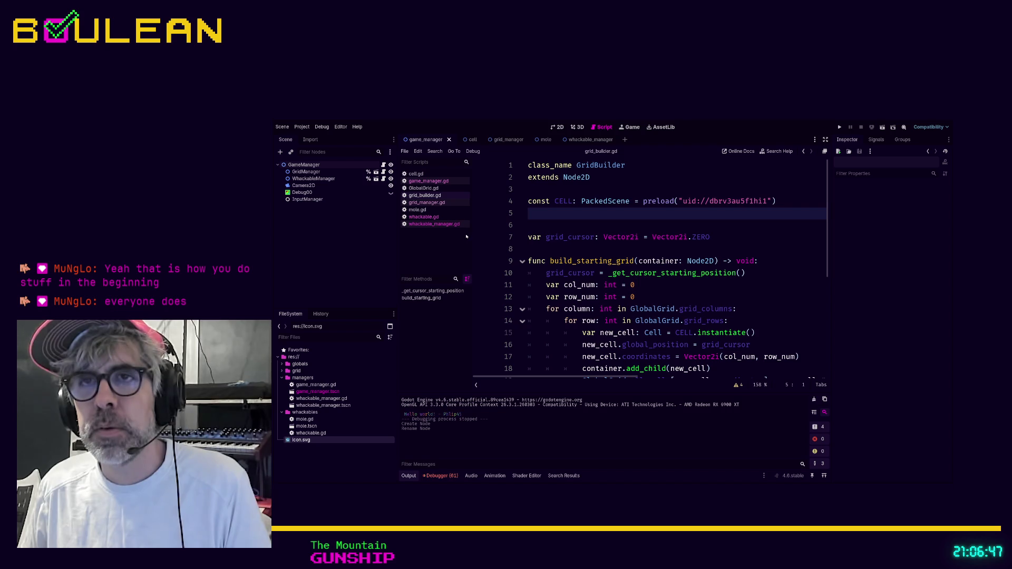
left_click_drag(472, 233, 467, 234)
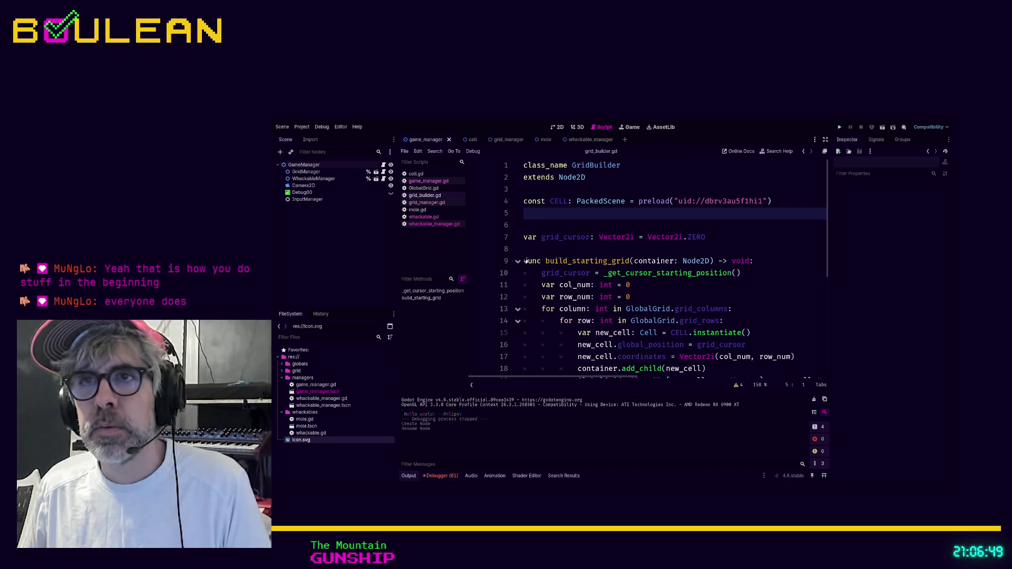
left_click(558, 254)
key("Return")
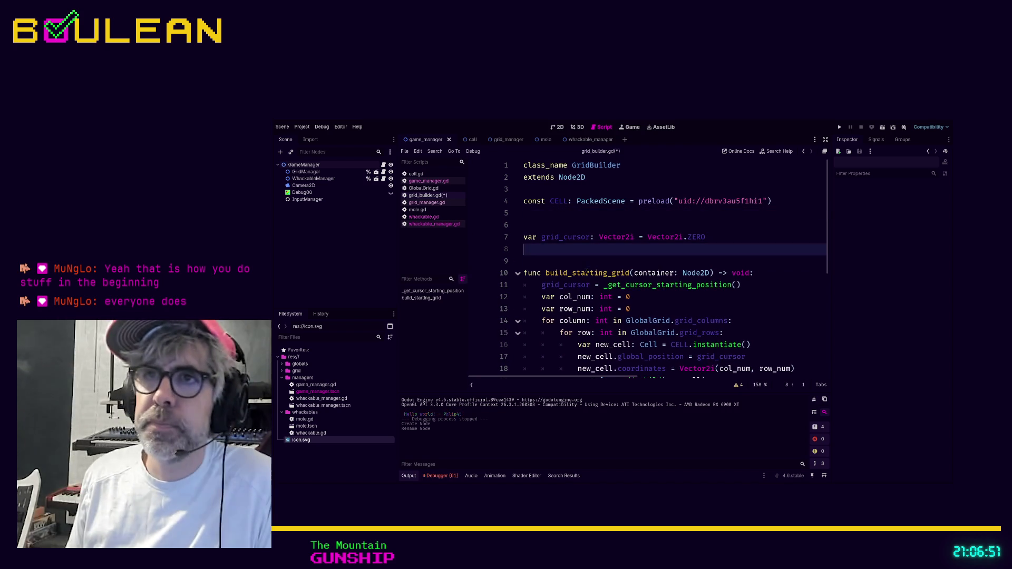
key("Up")
key("Up")
key("BackSpace")
key("Down")
key("Down")
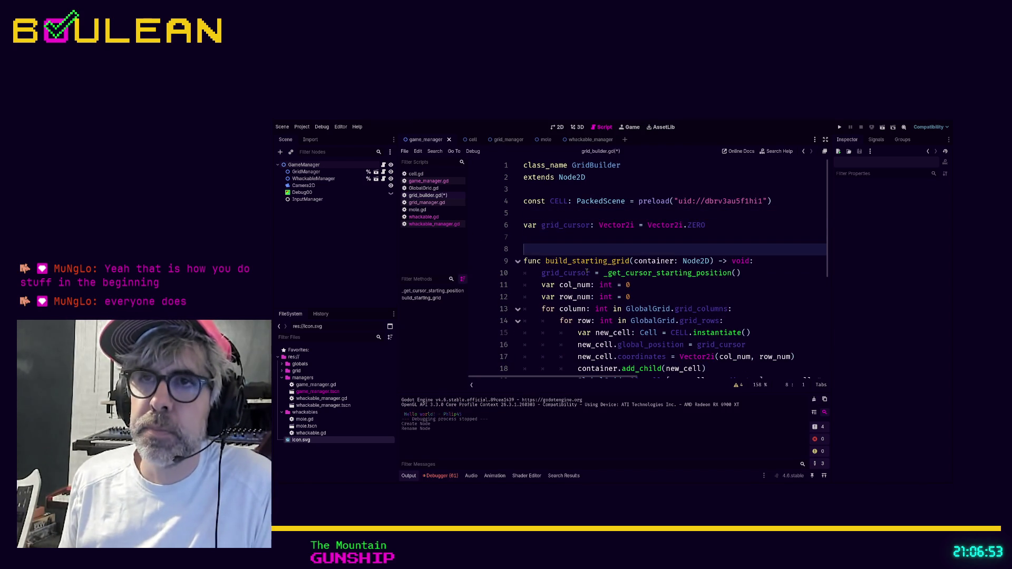
key("ctrl+s")
Delete the trailing empty line 33 of grid_builder.gd and save again.
scroll(587, 272, "down", 3)
scroll(586, 272, "down", 2)
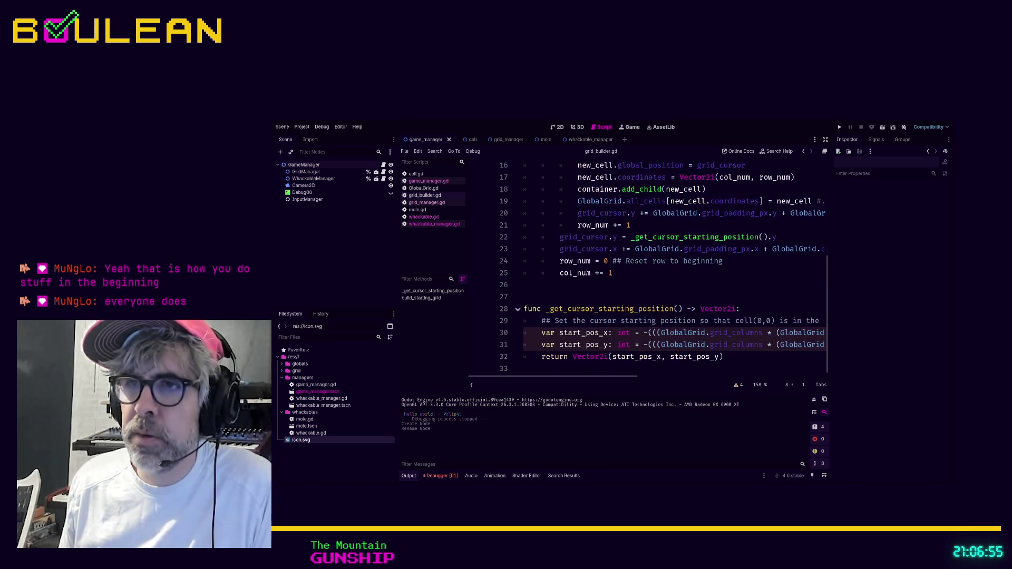
left_click(550, 289)
left_click(547, 298)
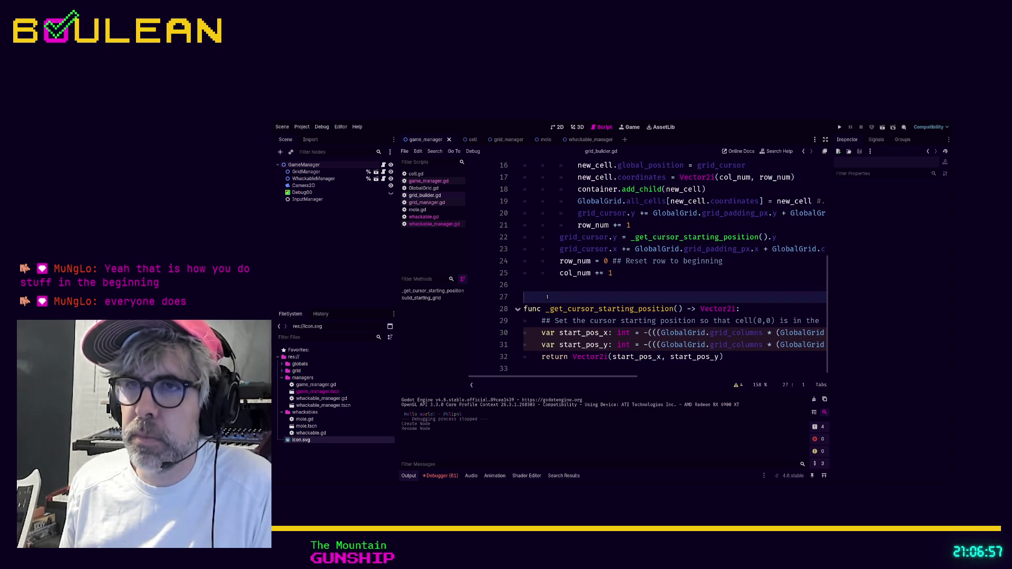
left_click(561, 367)
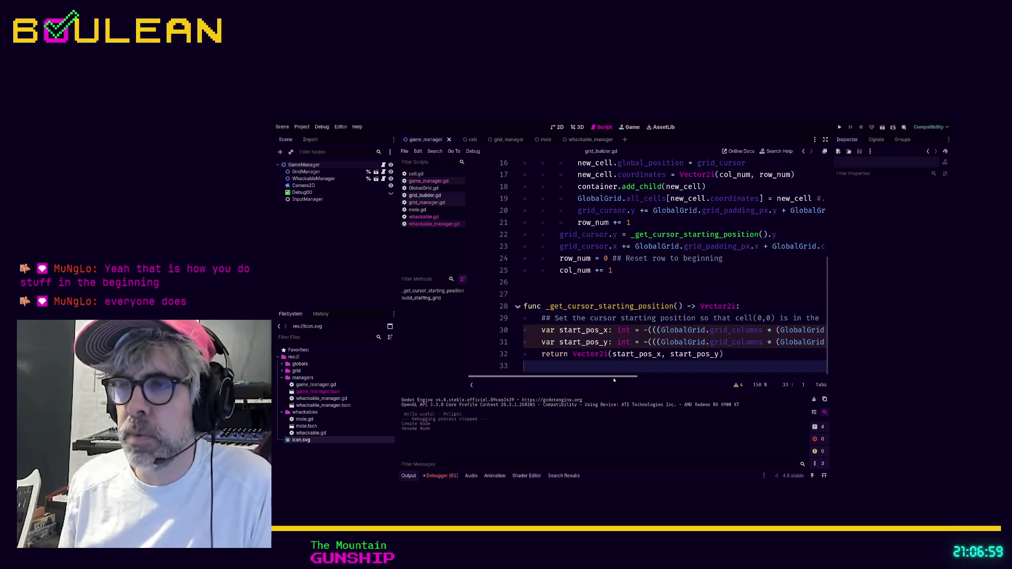
key("BackSpace")
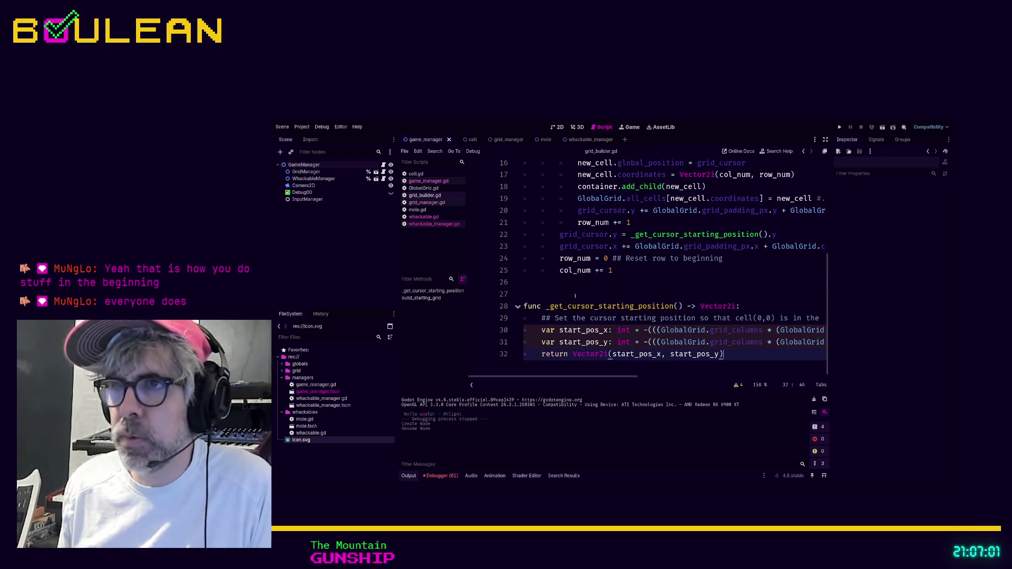
left_click(570, 292)
key("ctrl+s")
scroll(569, 291, "up", 5)
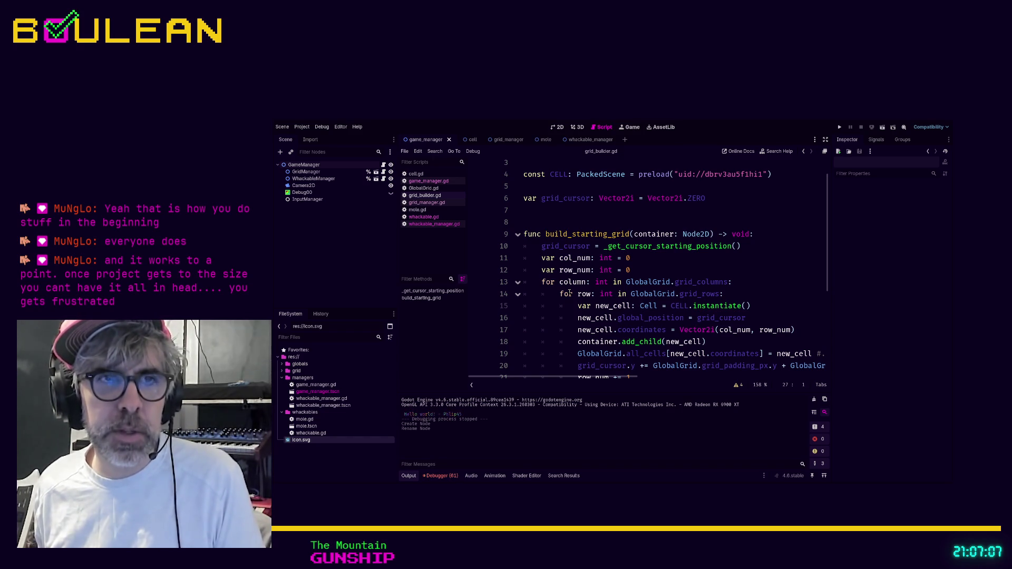
scroll(627, 223, "up", 1)
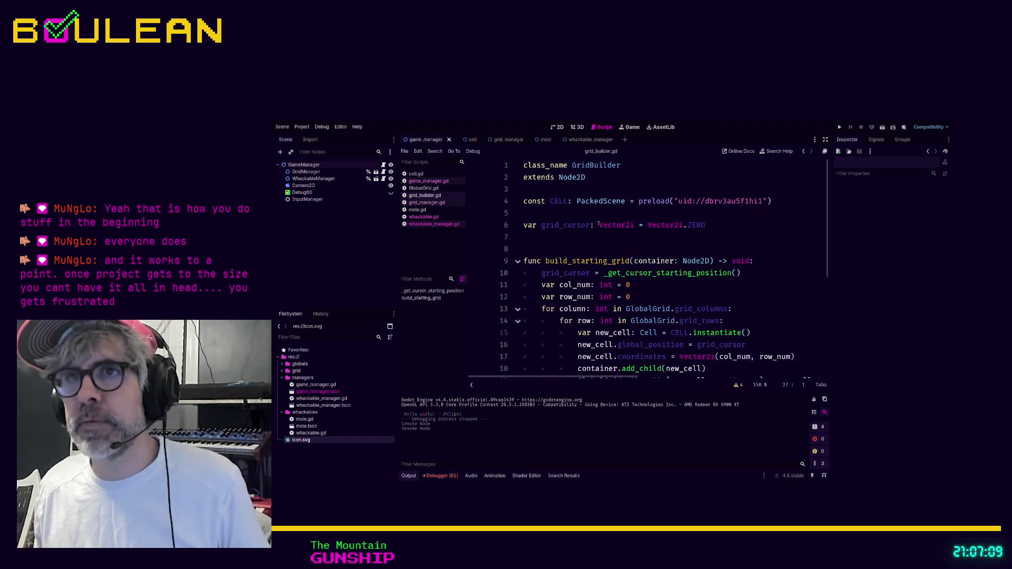
left_click(565, 237)
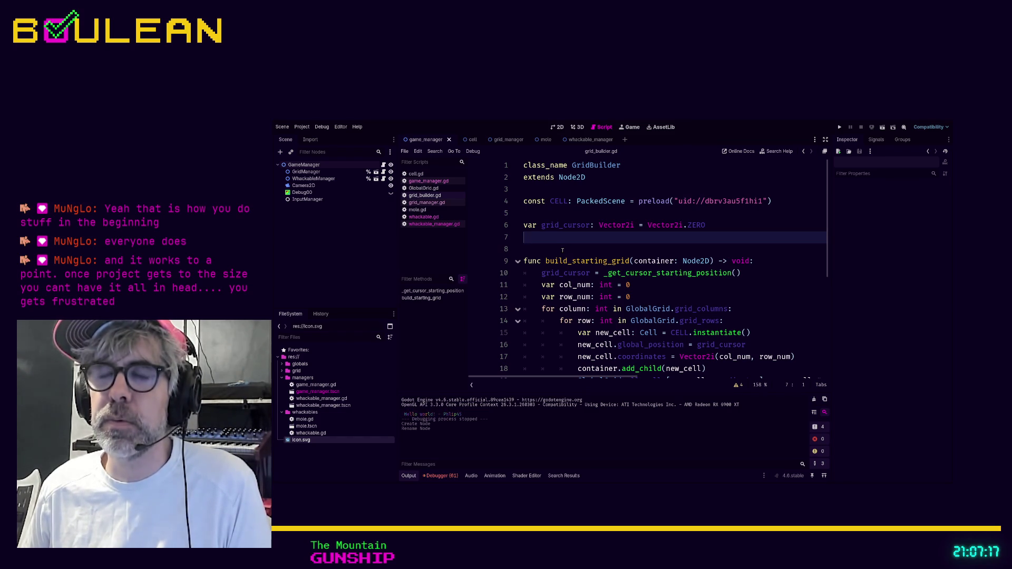
left_click(563, 250)
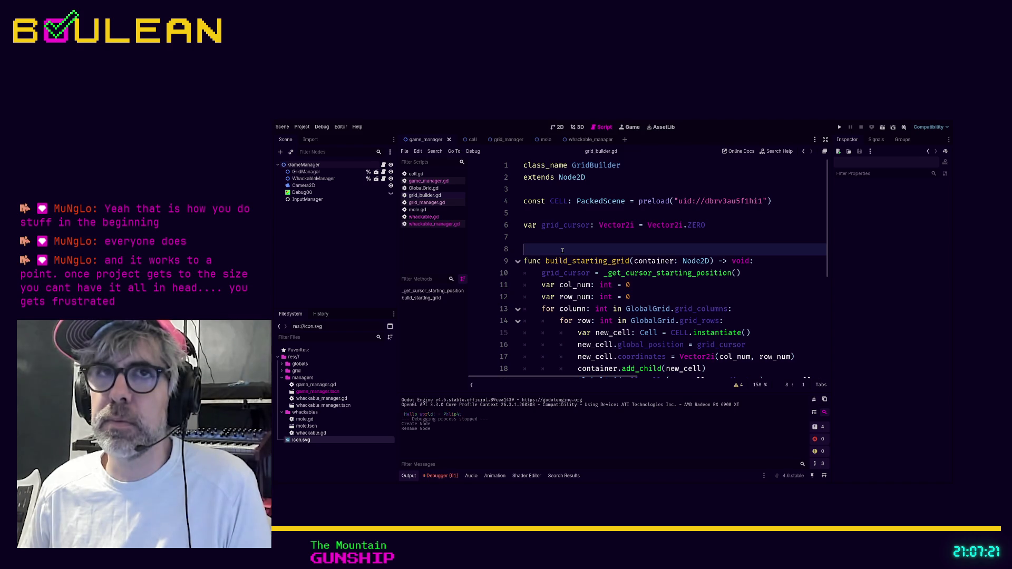
left_click(546, 238)
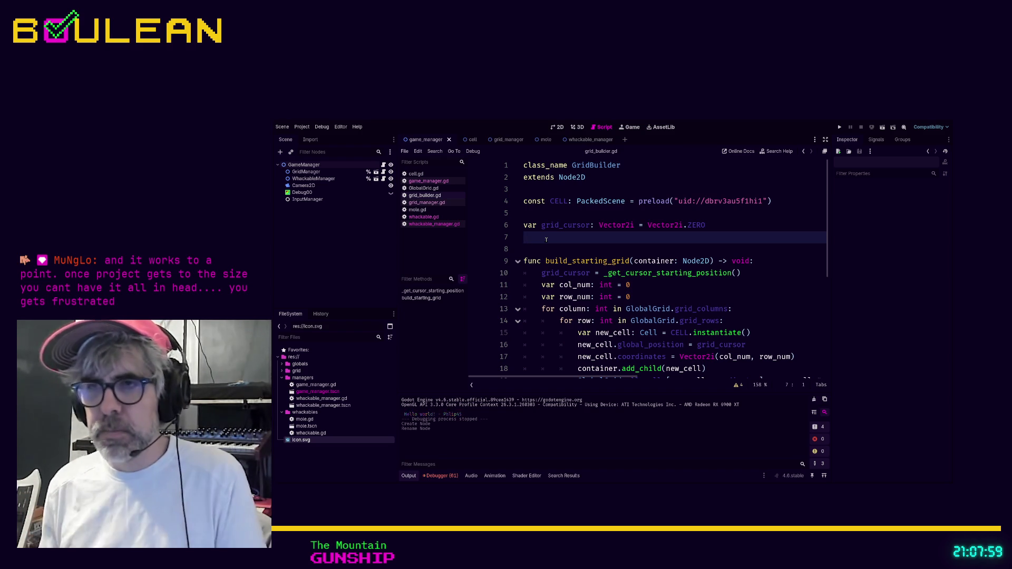
scroll(546, 240, "down", 2)
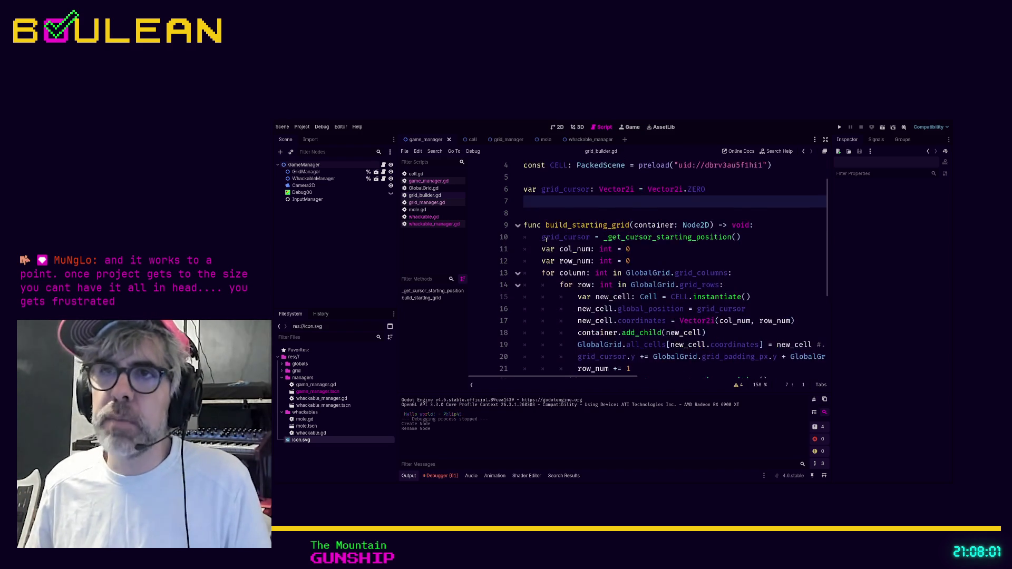
scroll(546, 240, "up", 2)
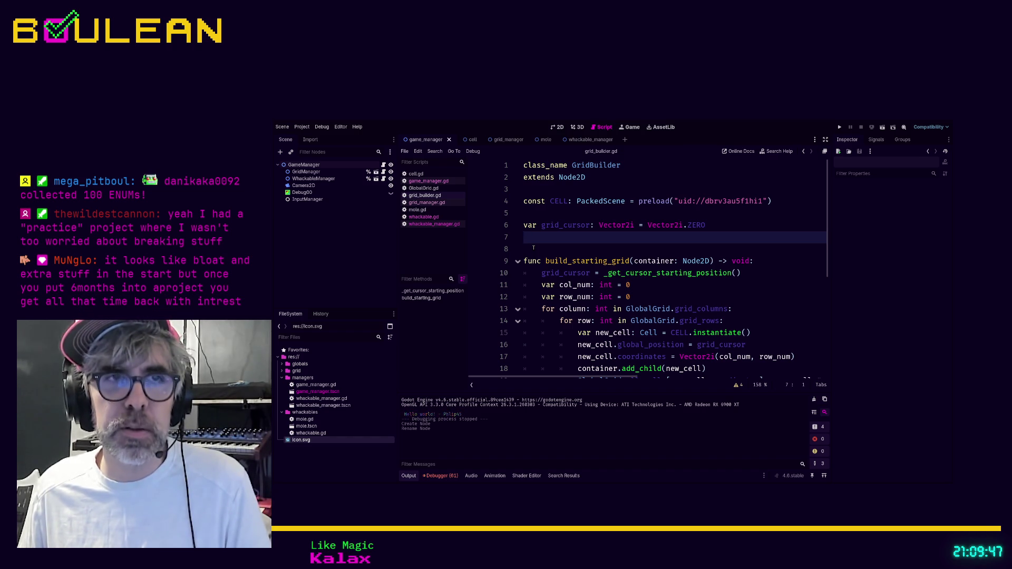
left_click(533, 248)
scroll(533, 248, "down", 1)
scroll(533, 248, "down", 1)
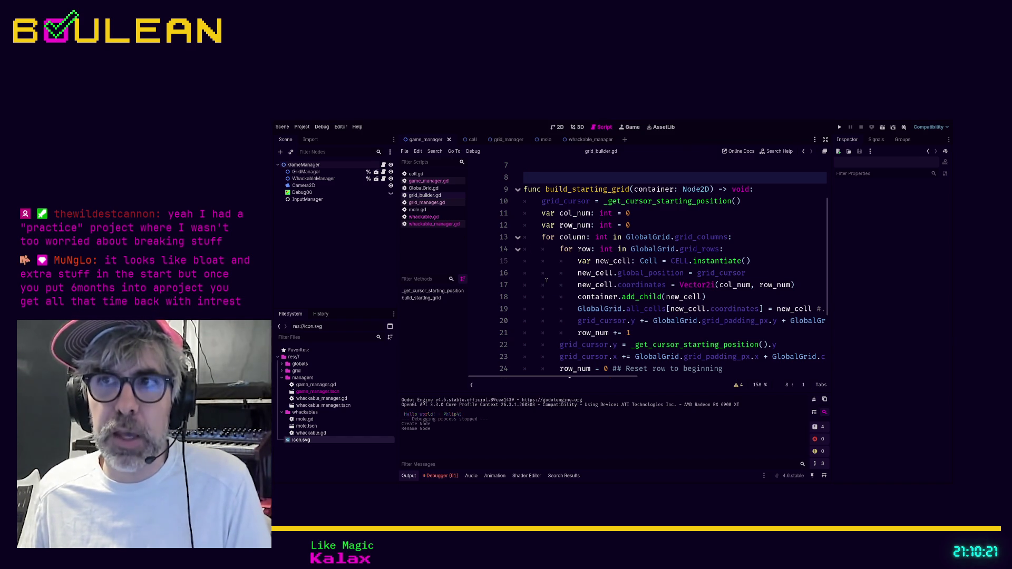
left_click(546, 281)
scroll(546, 279, "down", 1)
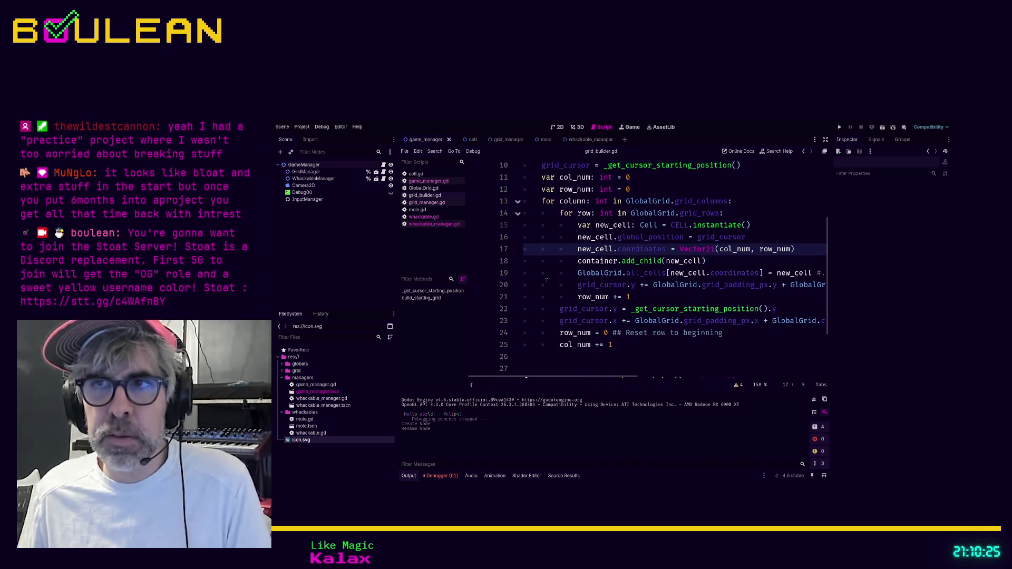
left_click(547, 287)
scroll(548, 285, "up", 3)
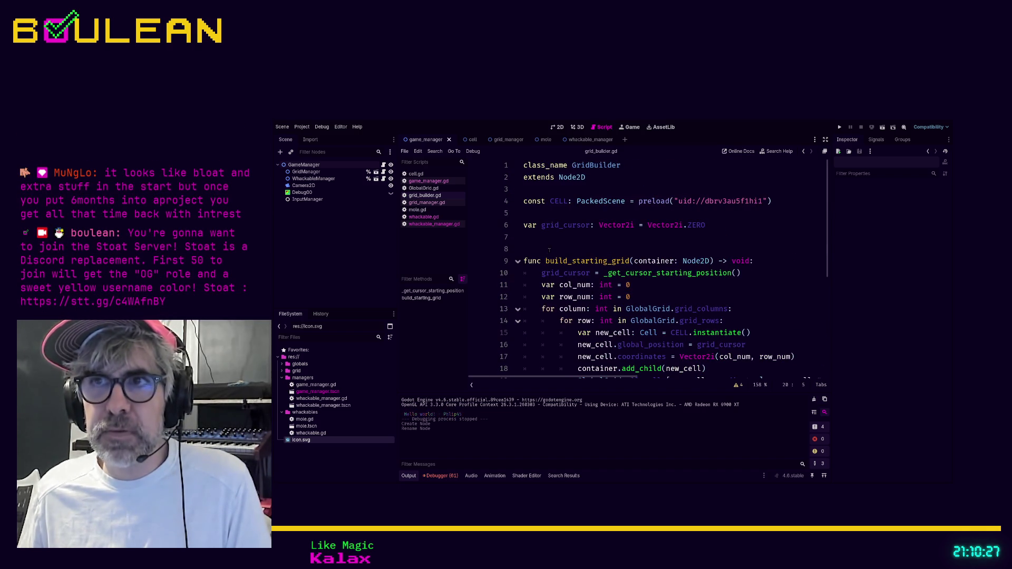
left_click(549, 250)
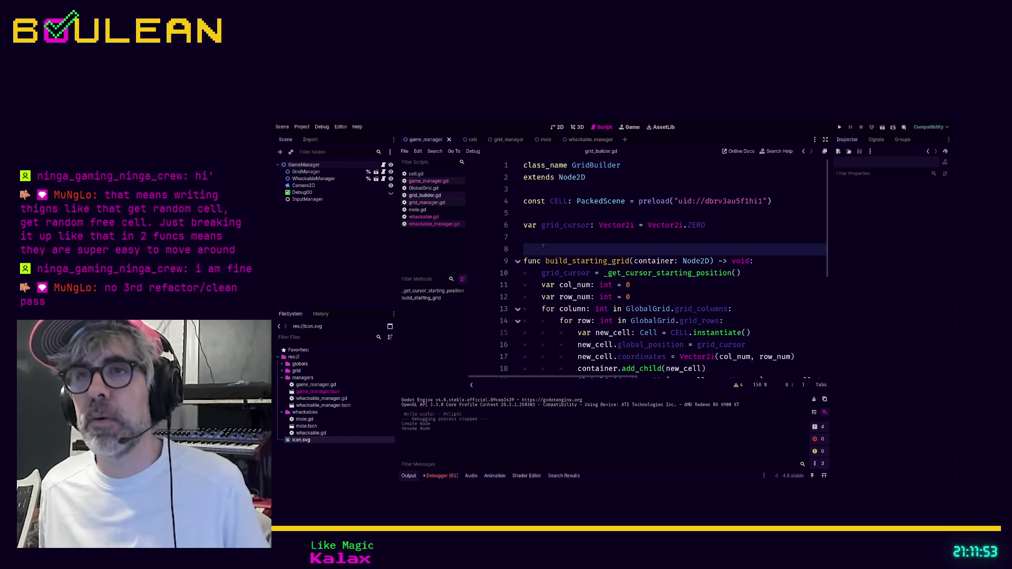
scroll(543, 247, "down", 4)
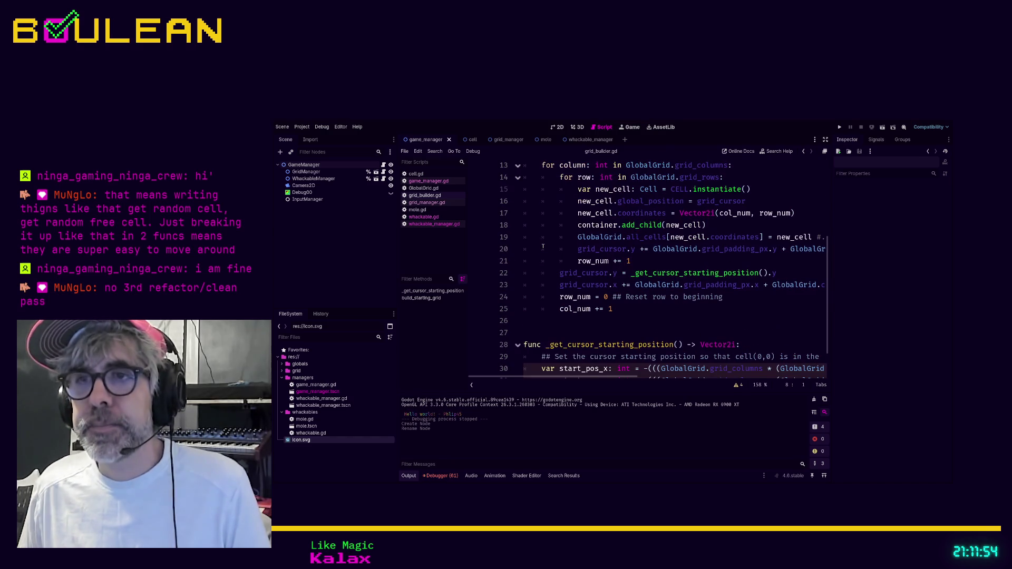
left_click(552, 332)
scroll(552, 327, "down", 1)
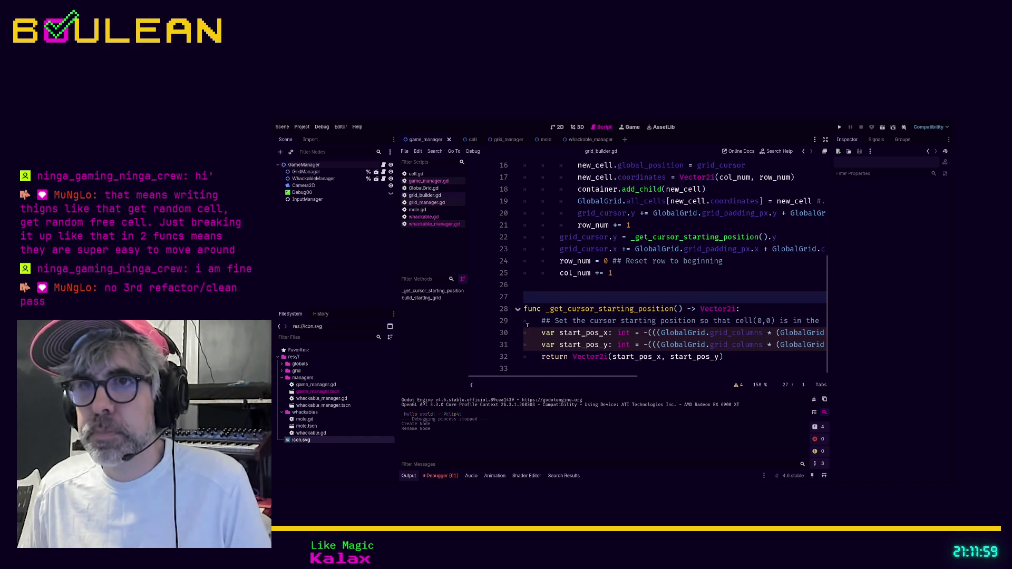
left_click(527, 325)
left_click(311, 200)
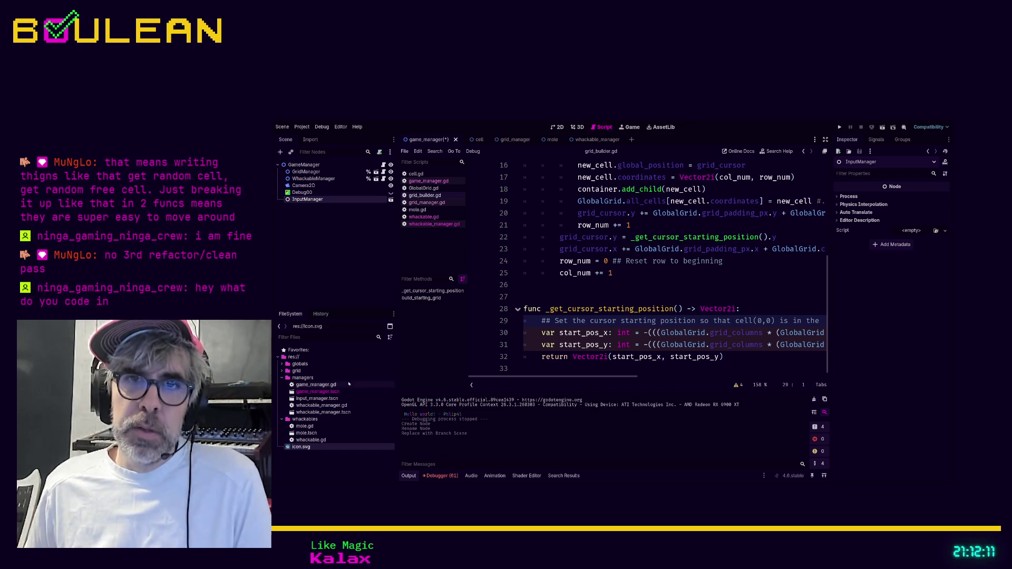
Open the saved input_manager.tscn in its own tab and select its InputManager root node.
left_click(391, 200)
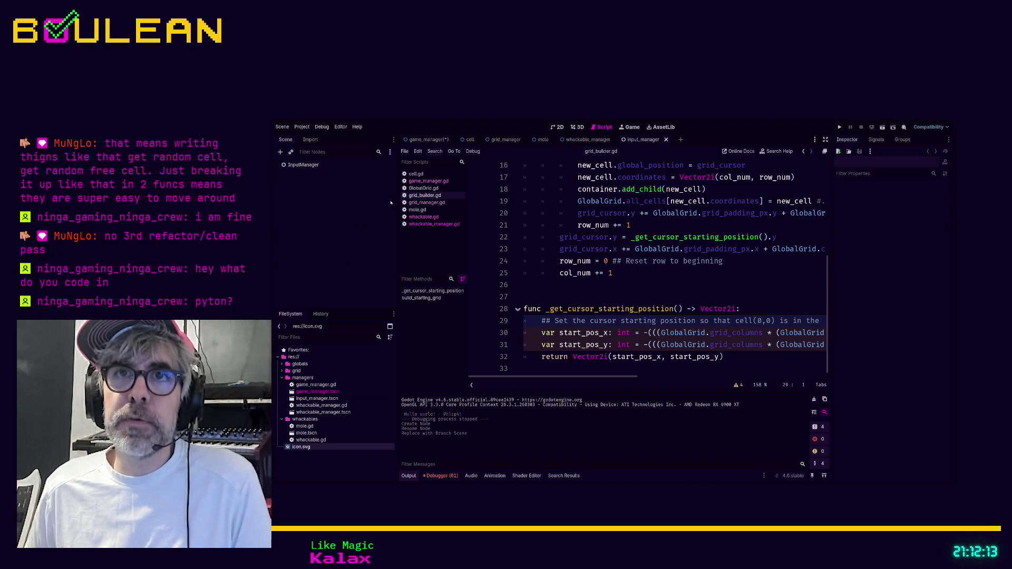
left_click(302, 167)
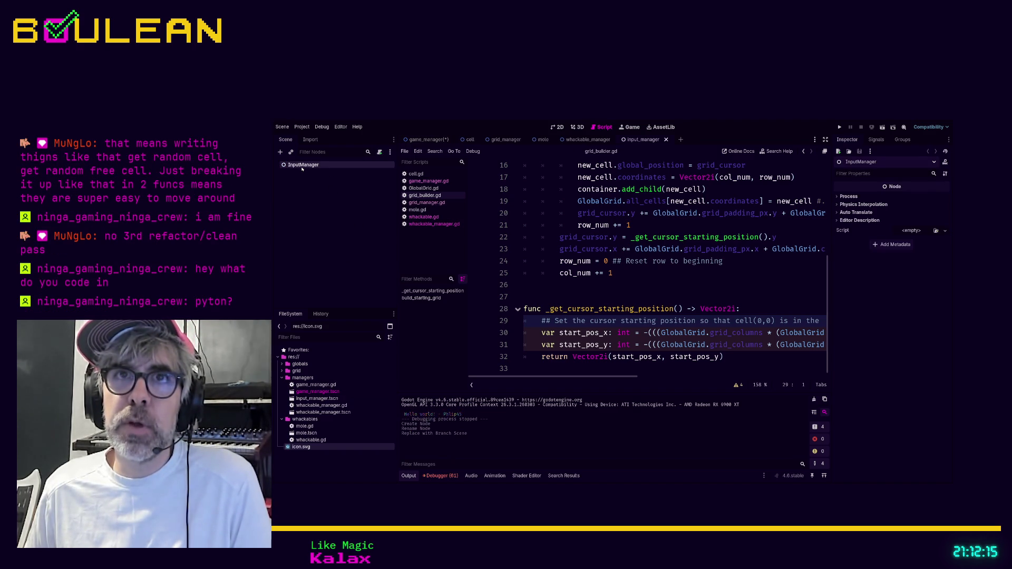
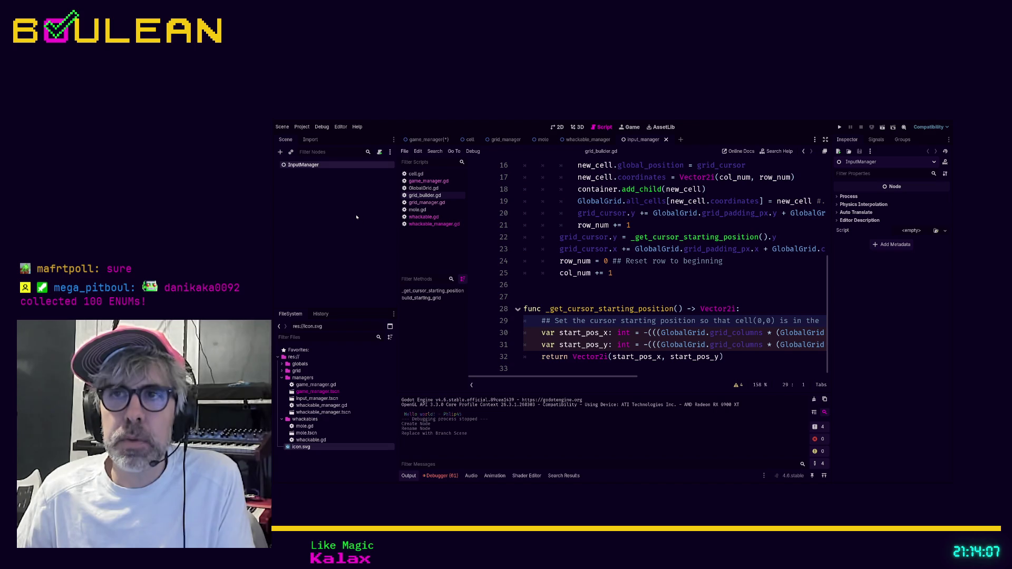
Attach a new input_manager.gd script to InputManager, add a blank line, and run the game with F5.
key("Return")
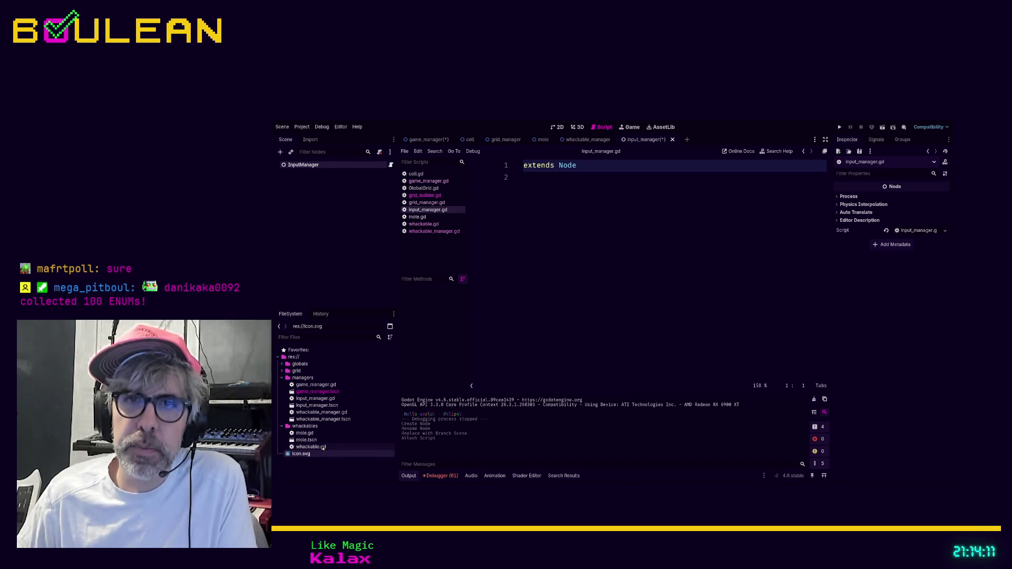
left_click(558, 241)
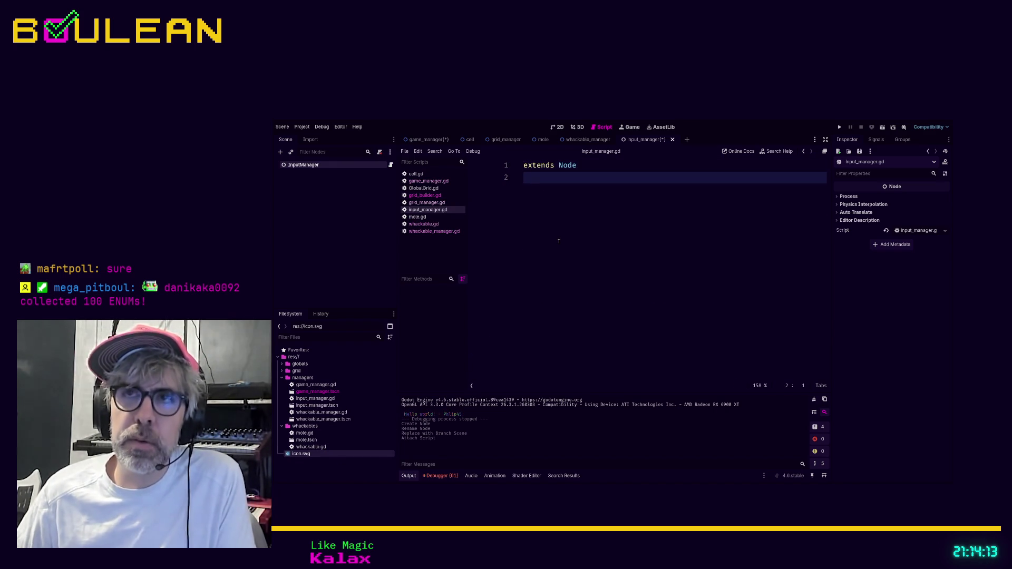
key("Return")
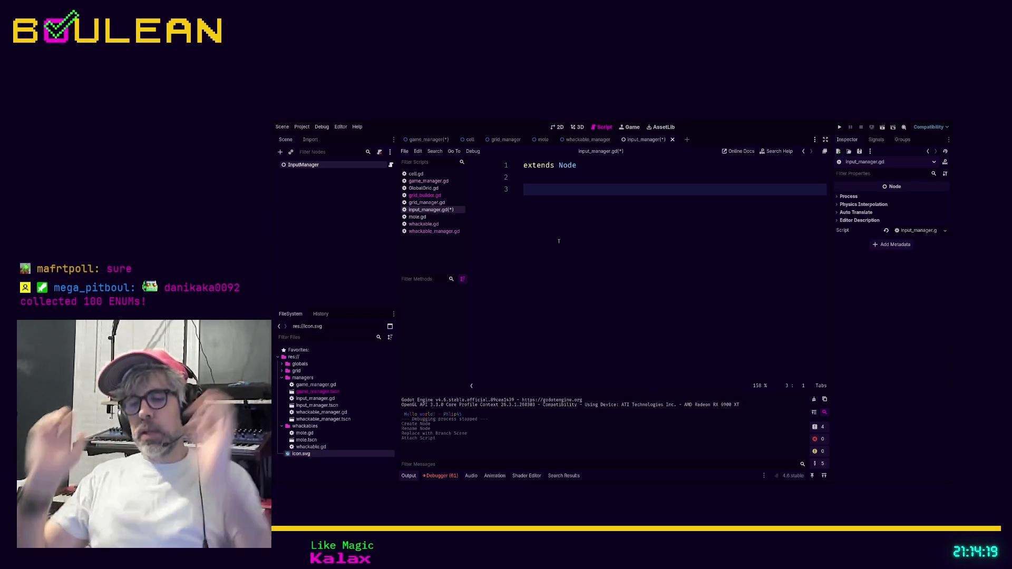
key("F5")
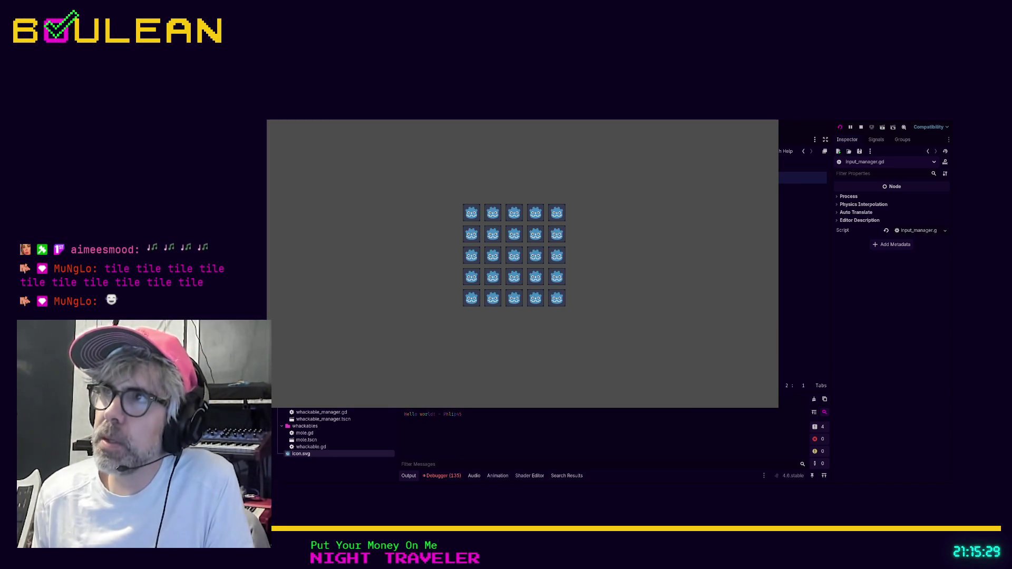
Stop the game, switch to the cell scene, and add an Area2D child under the Cell root.
key("alt+F4")
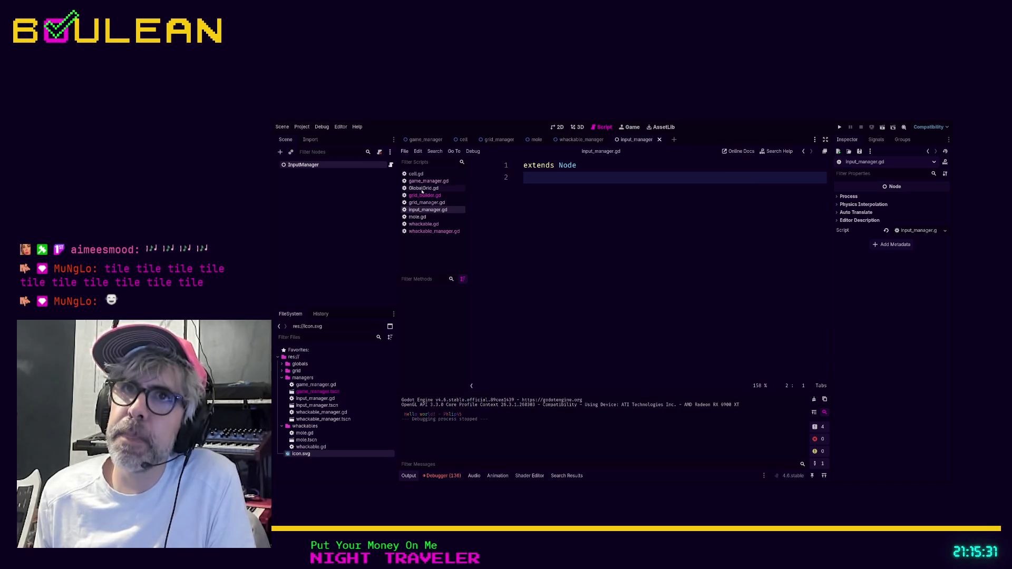
left_click(419, 175)
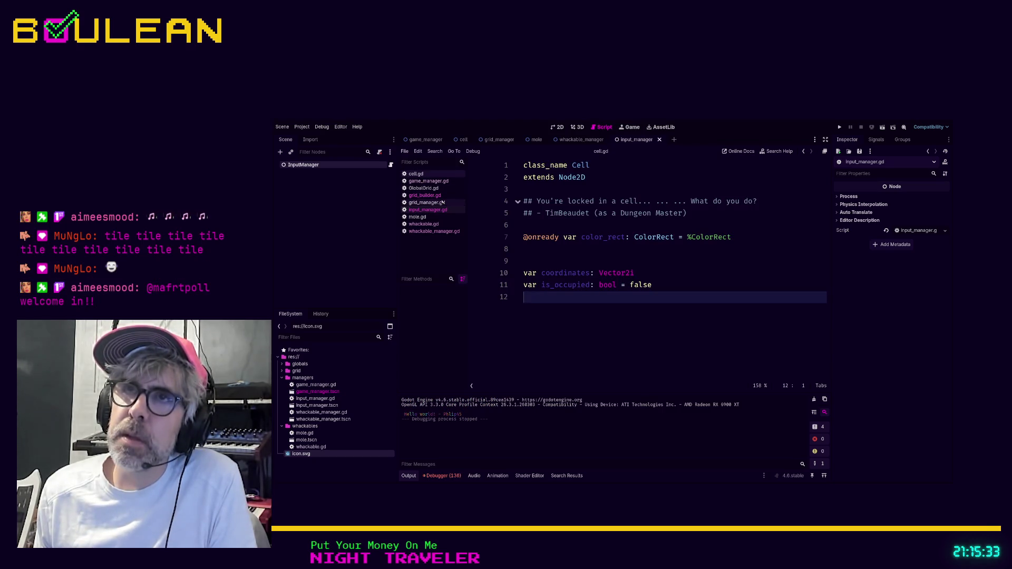
left_click(462, 139)
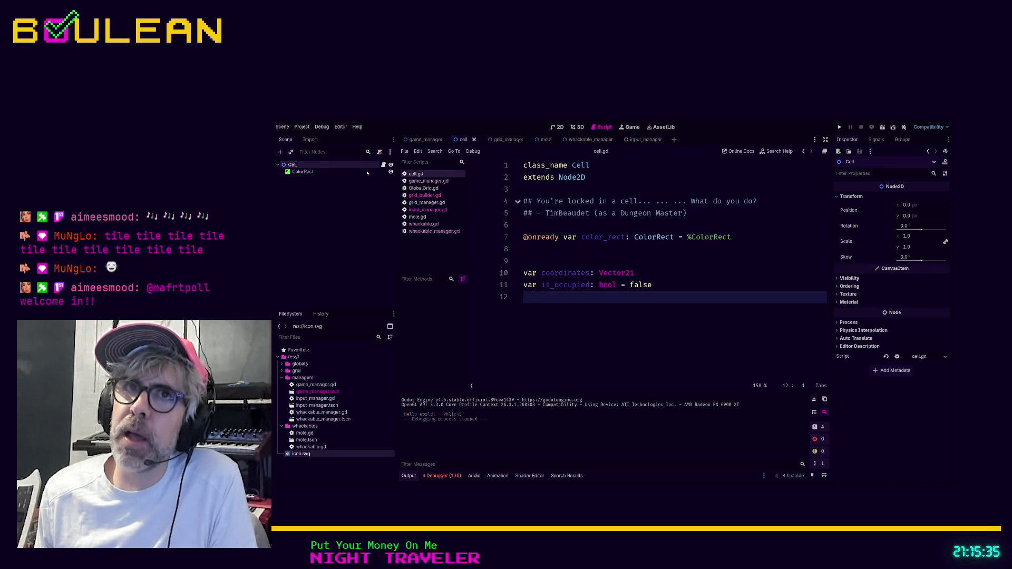
left_click(293, 165)
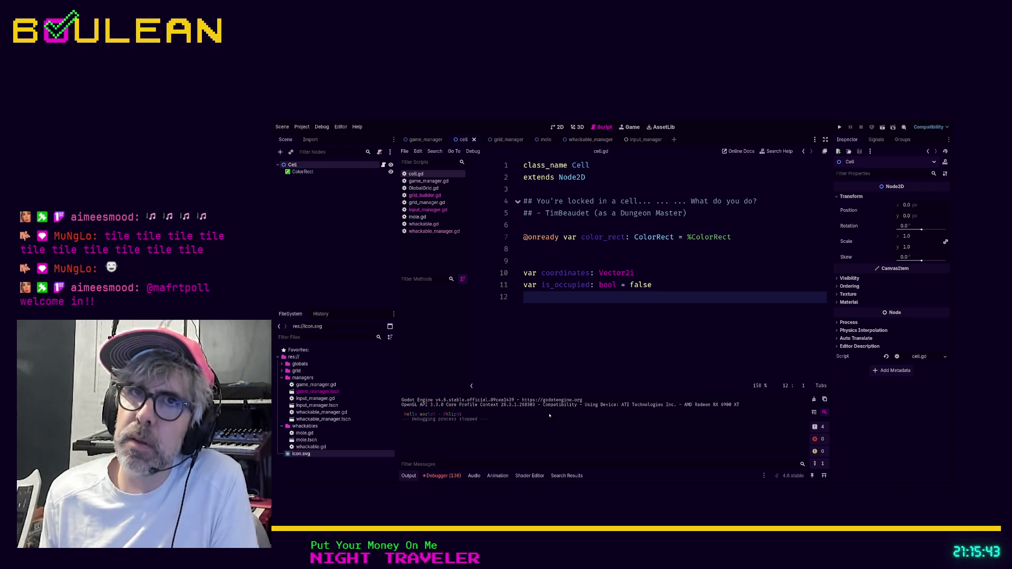
key("ctrl+a")
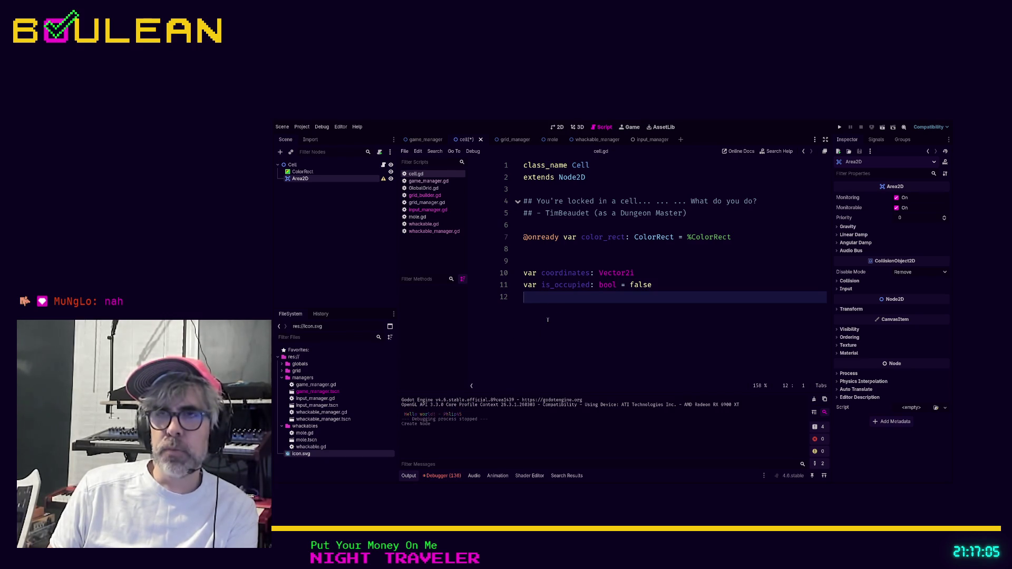
Test-run the game again, then delete the Cell's Area2D node and save the cell scene.
key("ctrl+s")
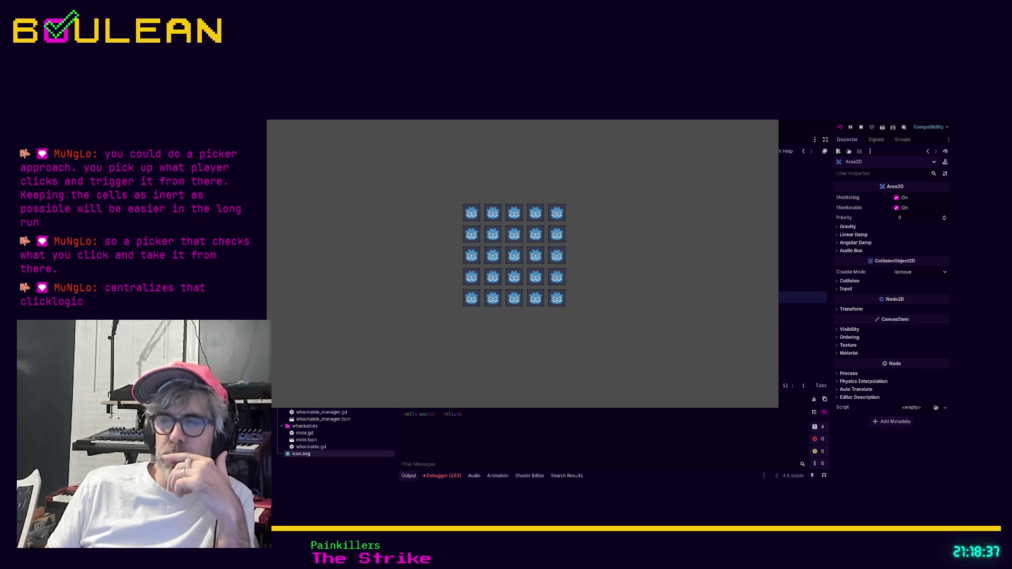
left_click(861, 127)
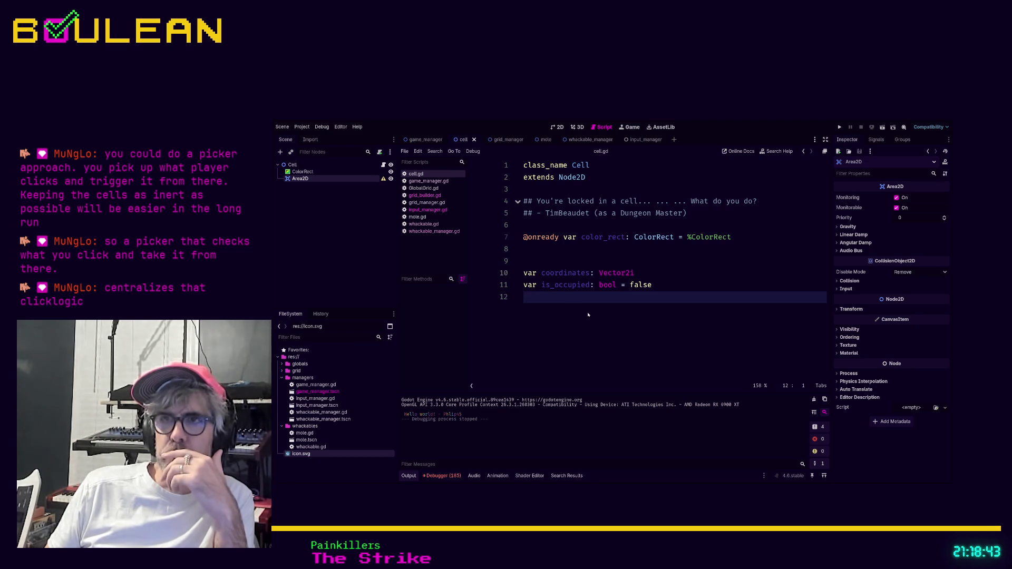
key("Delete")
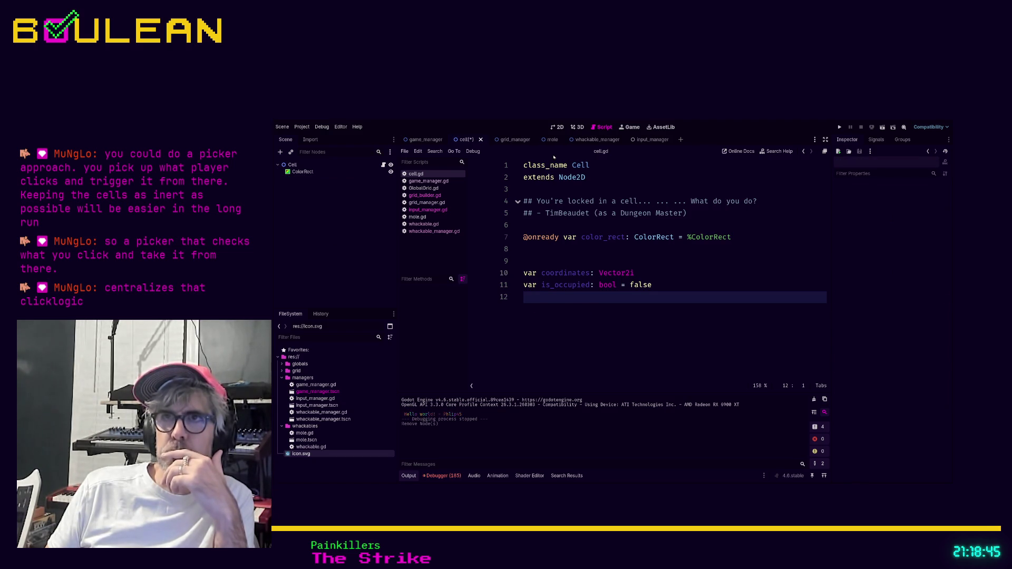
left_click(548, 260)
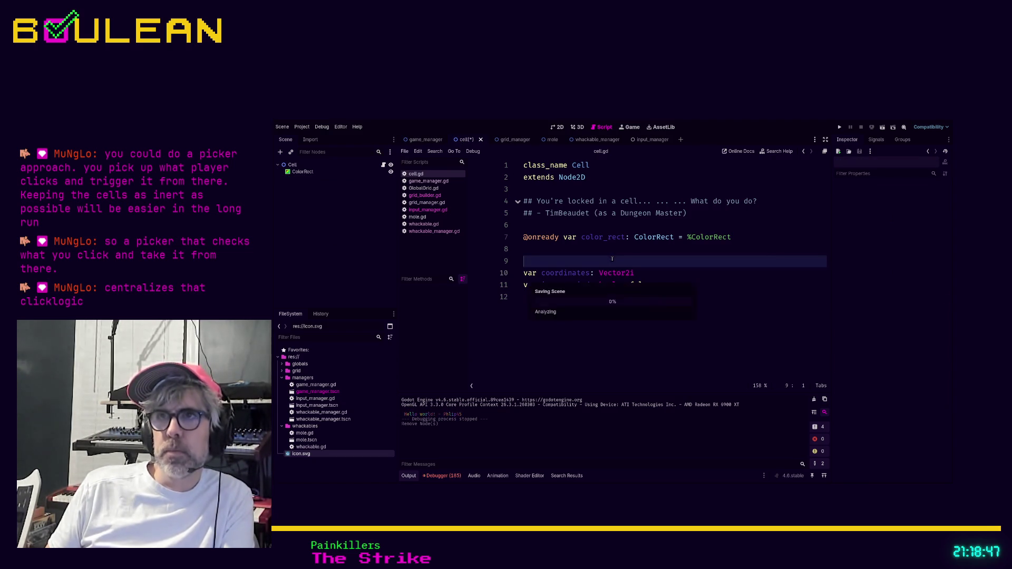
key("ctrl+s")
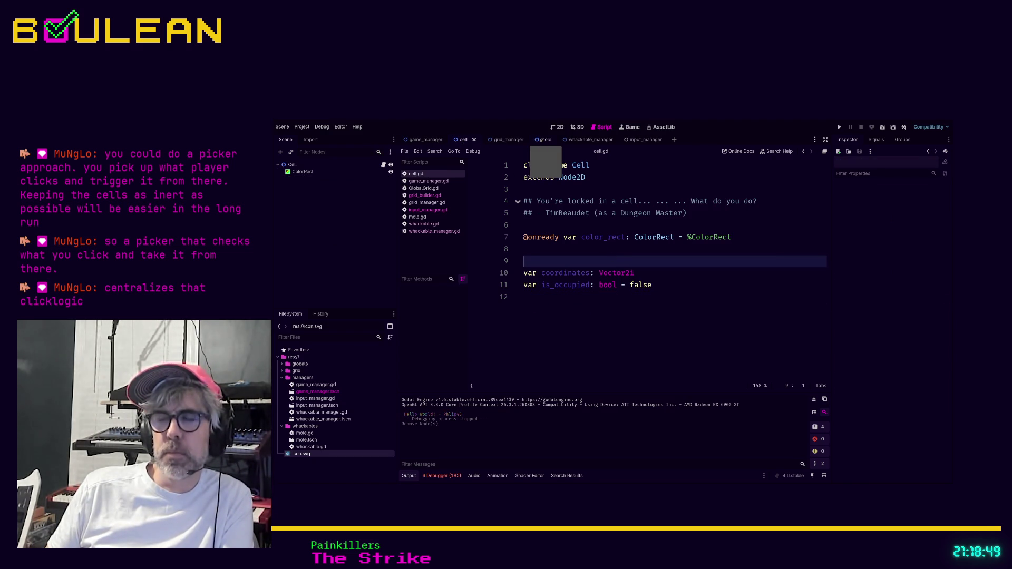
Open the mole scene and review the signals of AnimatedSprite2D and the Mole root.
left_click(543, 140)
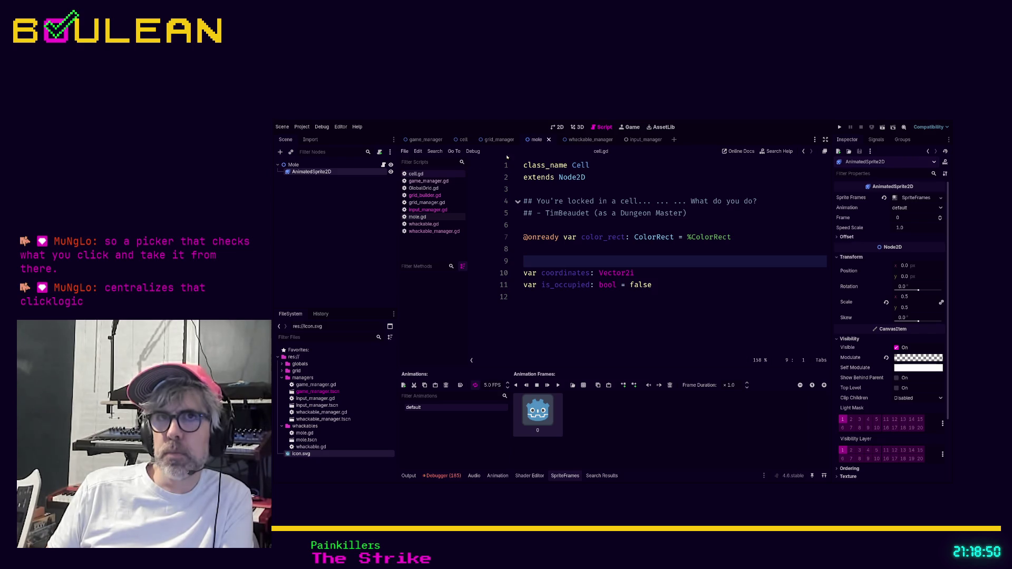
left_click(293, 165)
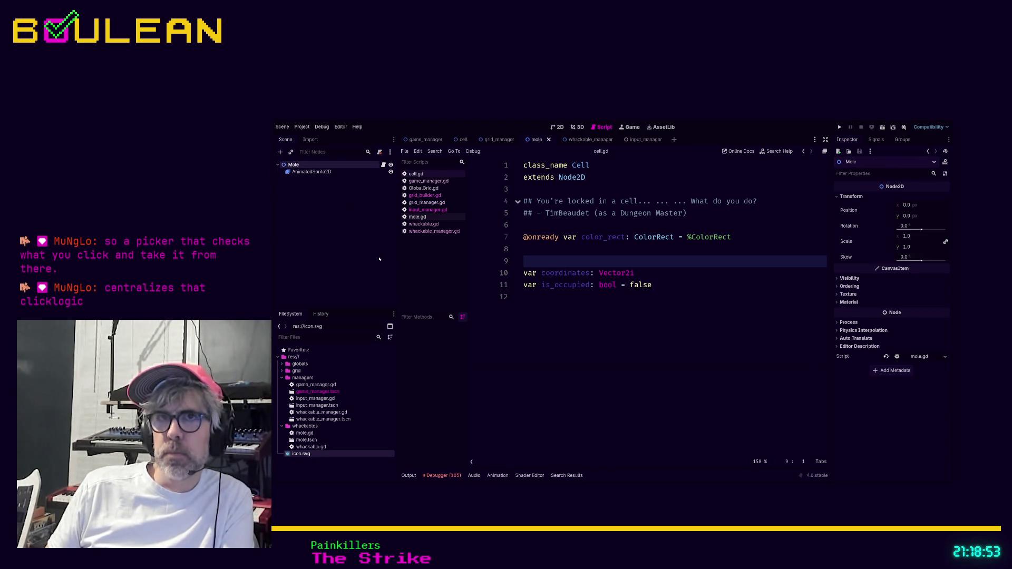
left_click(312, 172)
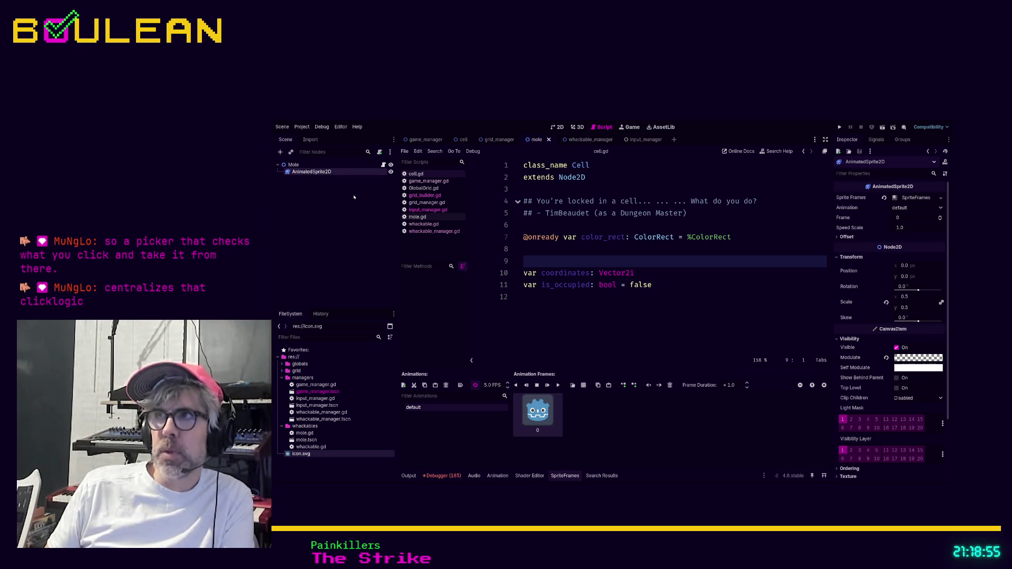
left_click(876, 139)
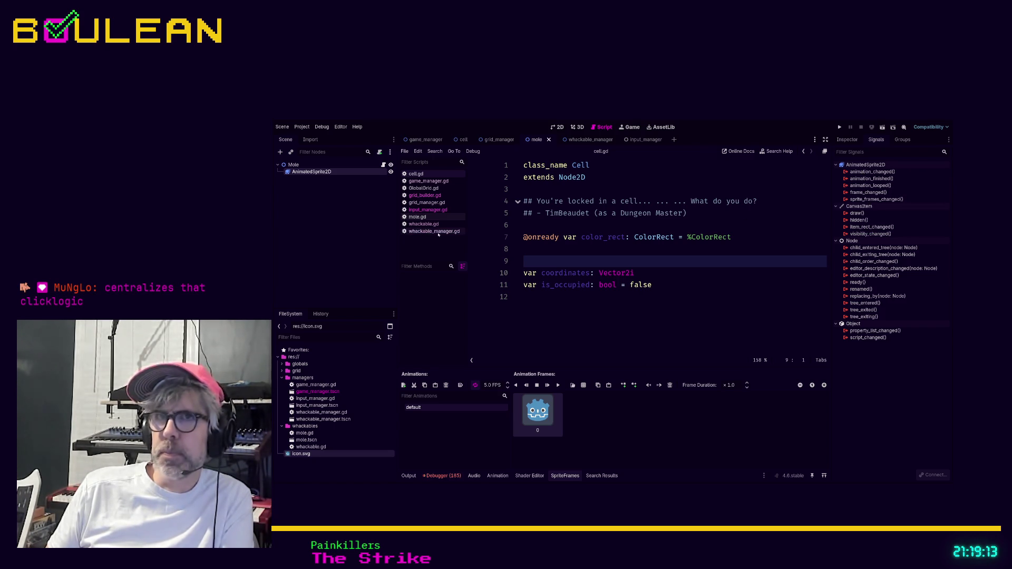
left_click(295, 165)
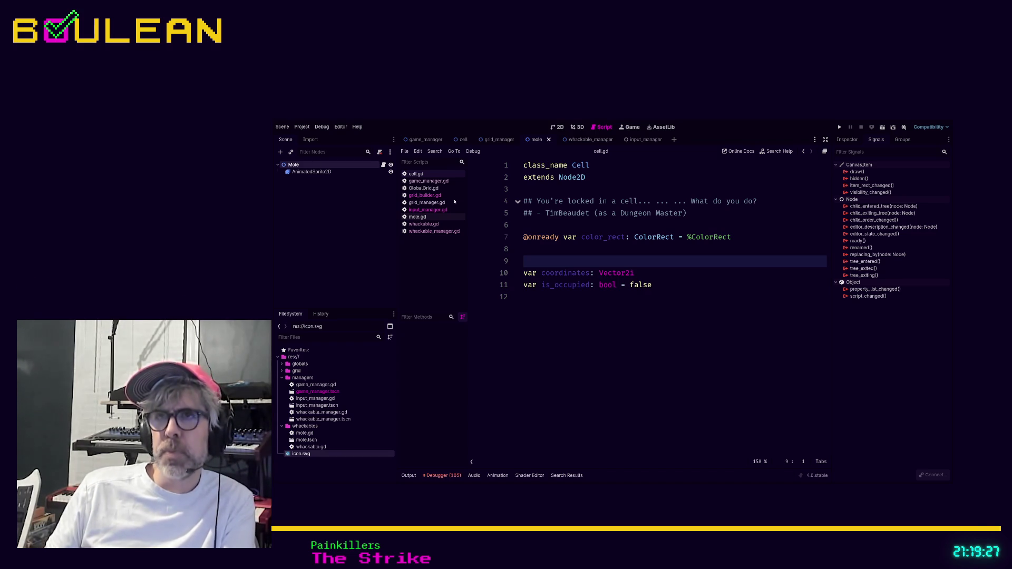
Discard an accidental Node2D child, then add an Area2D child under Mole.
key("ctrl+v")
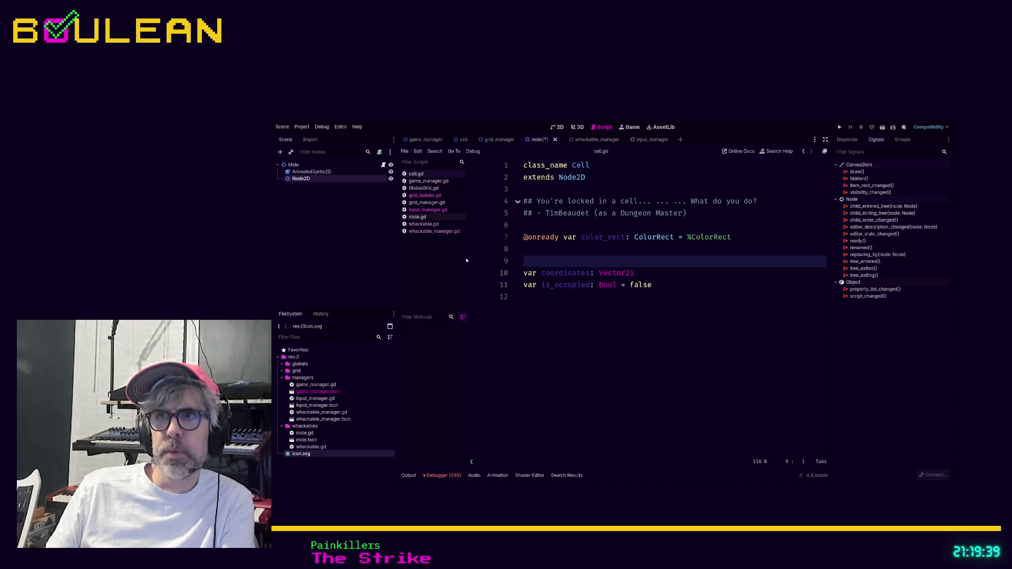
key("Delete")
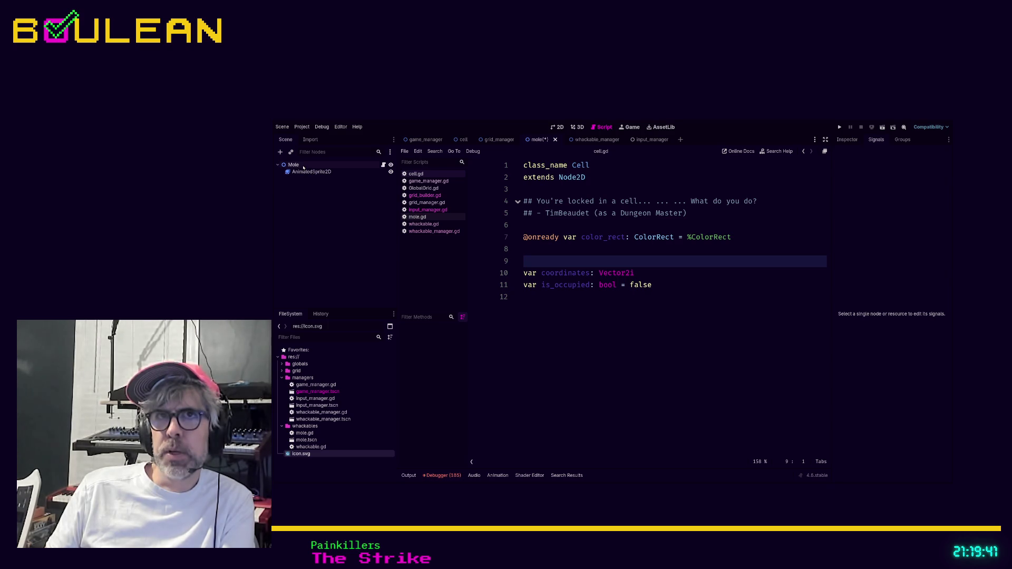
left_click(303, 167)
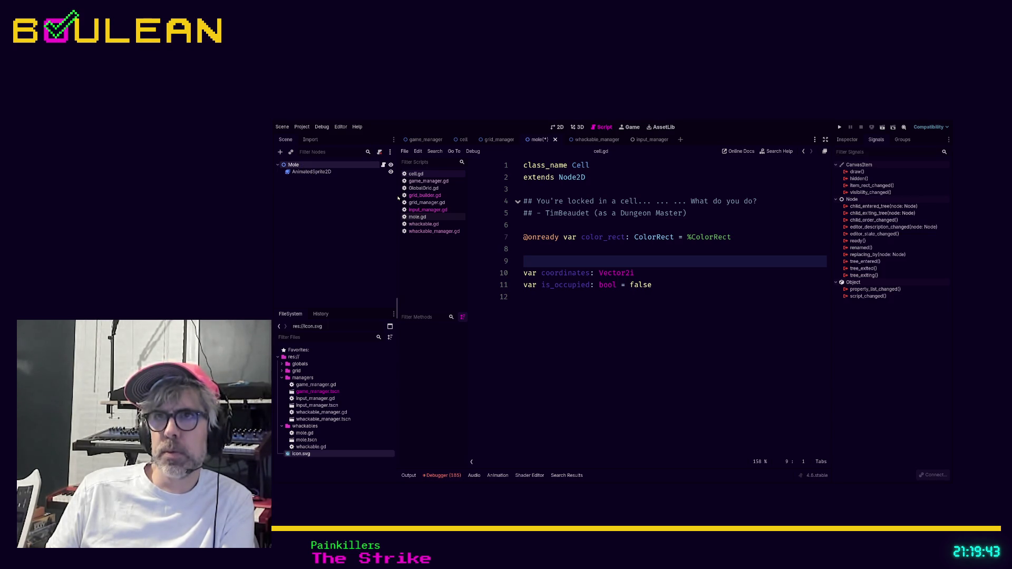
key("ctrl+v")
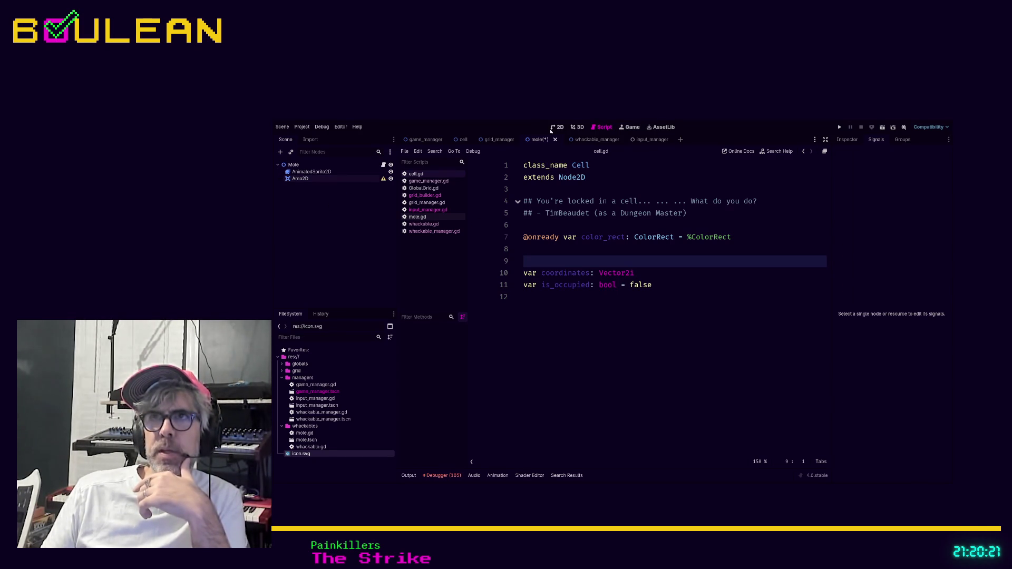
In the 2D view, try nesting AnimatedSprite2D under Area2D, undo it, and select Area2D.
left_click(555, 127)
left_click(313, 172)
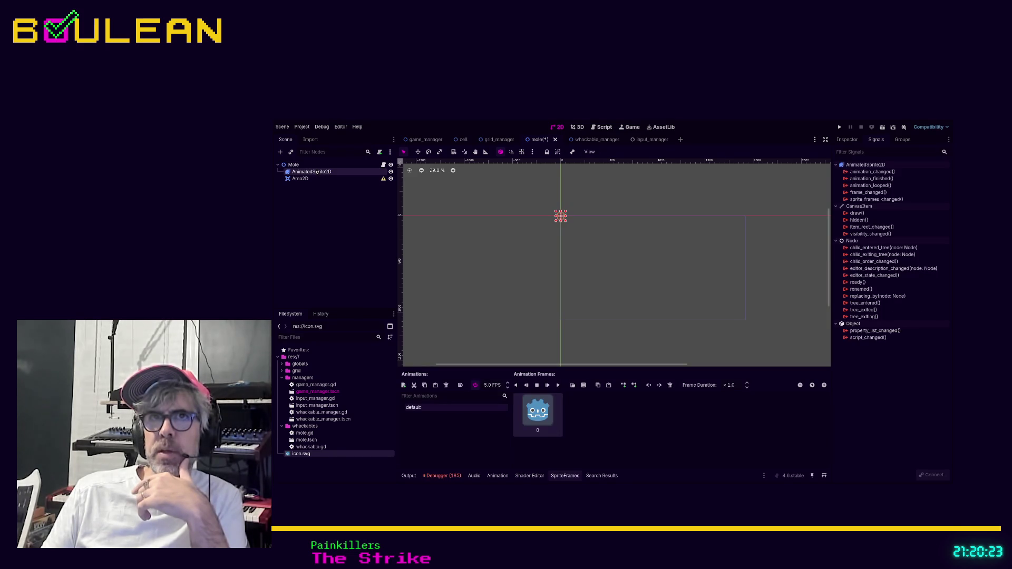
left_click_drag(319, 174, 323, 179)
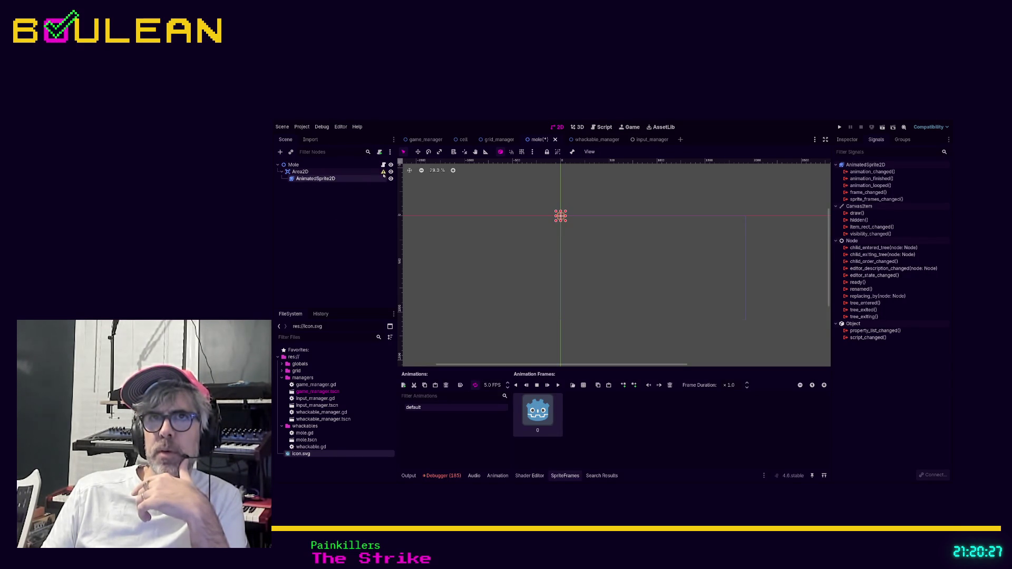
key("ctrl+z")
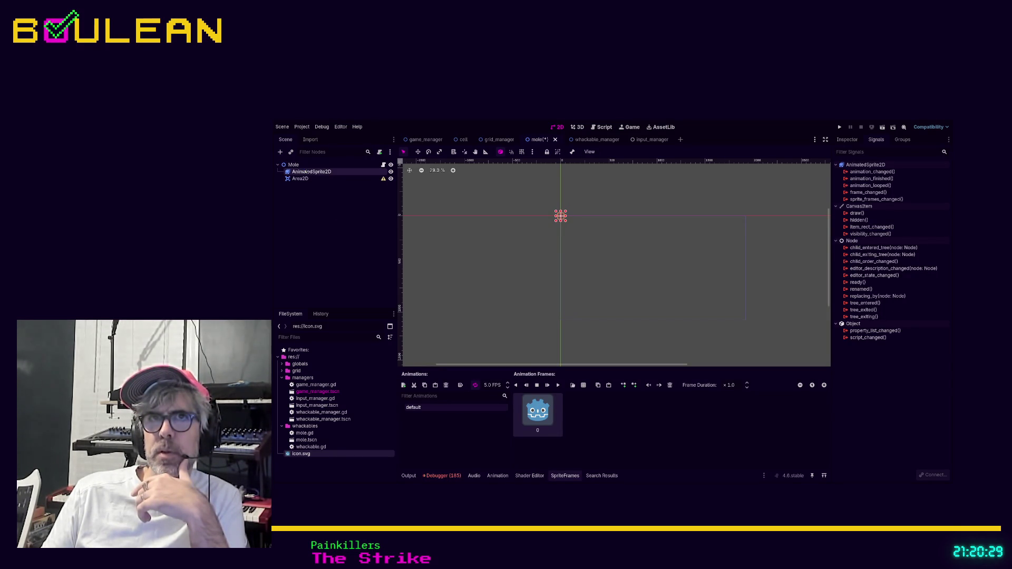
left_click(311, 179)
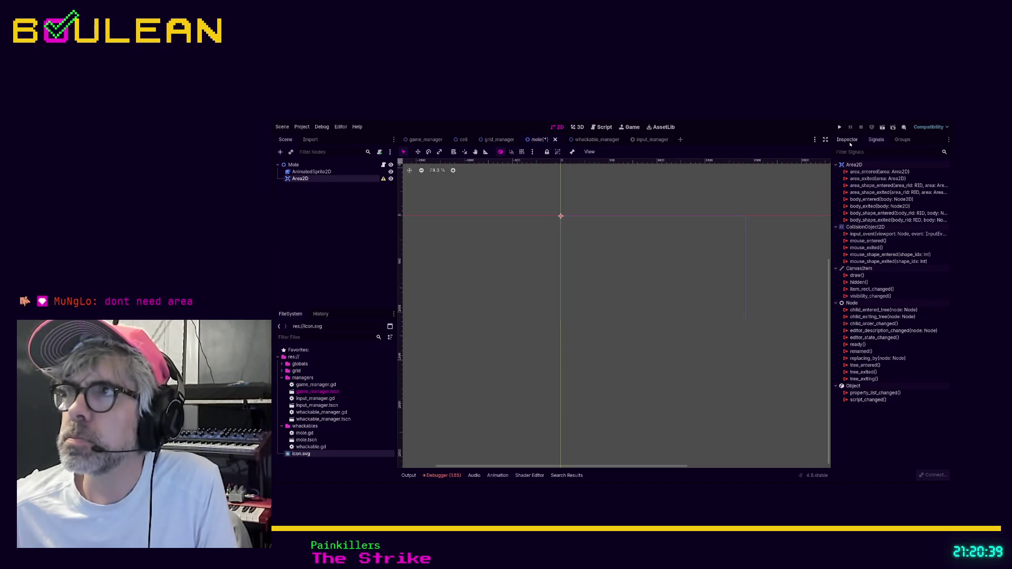
Show Area2D's Inspector properties and briefly expand its Collision layer and mask settings.
left_click(847, 139)
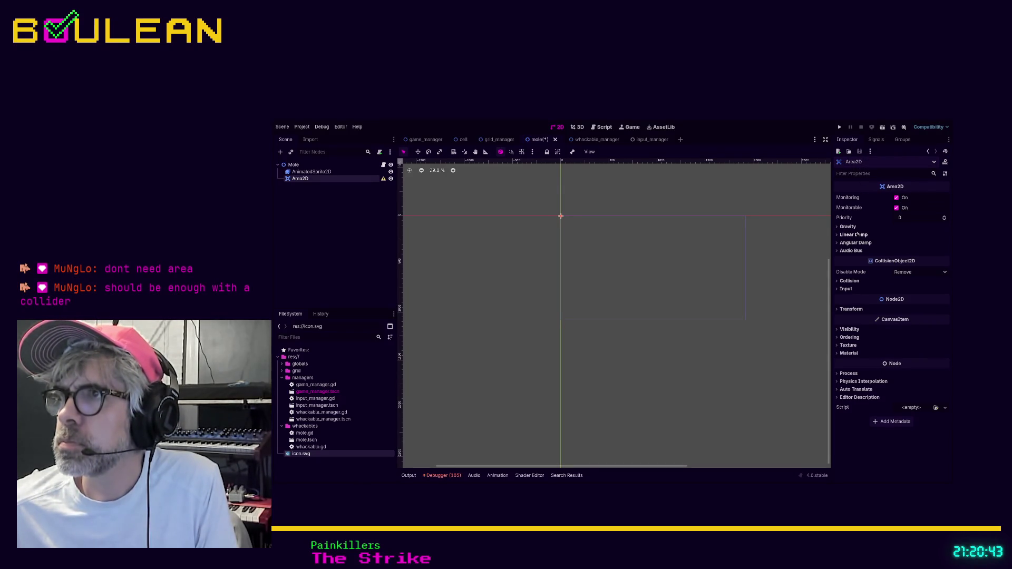
left_click(849, 281)
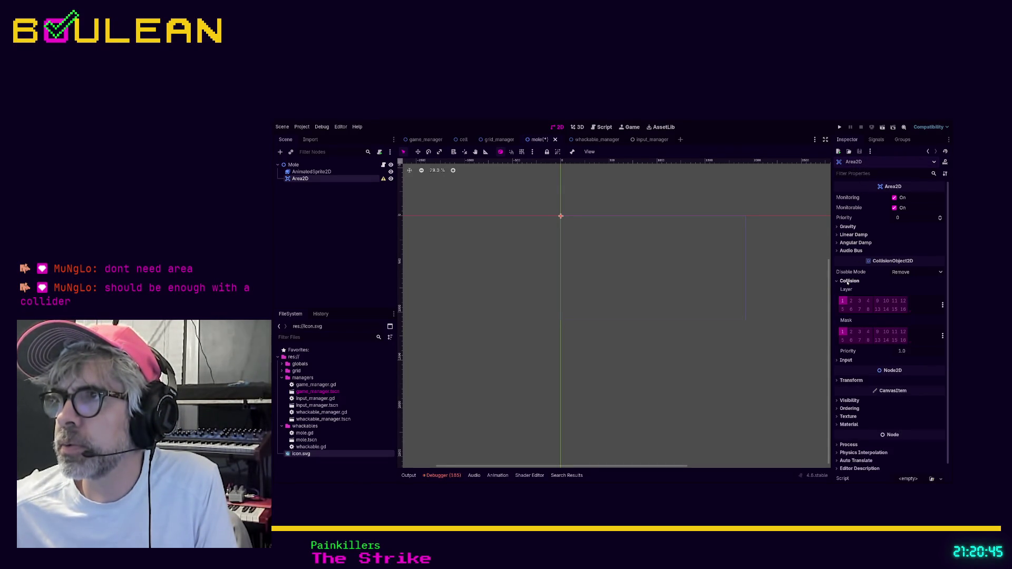
left_click(848, 282)
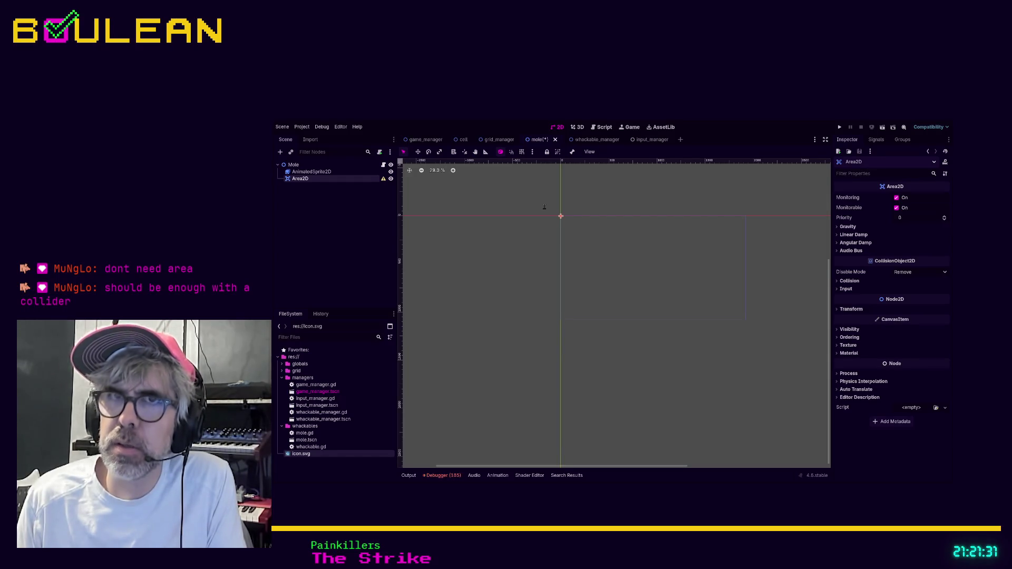
key("ctrl+v")
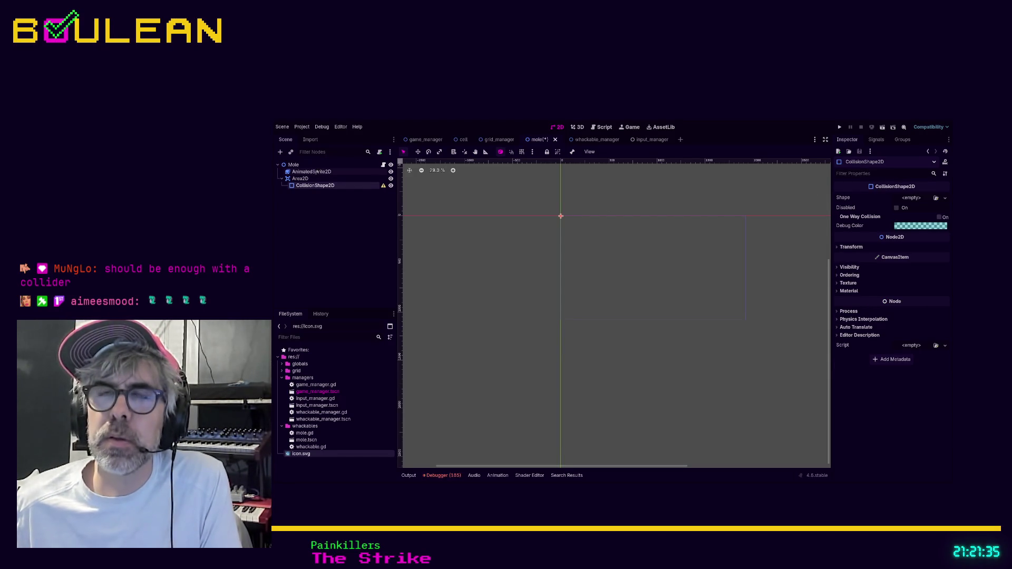
left_click_drag(316, 173, 323, 188)
left_click(325, 179)
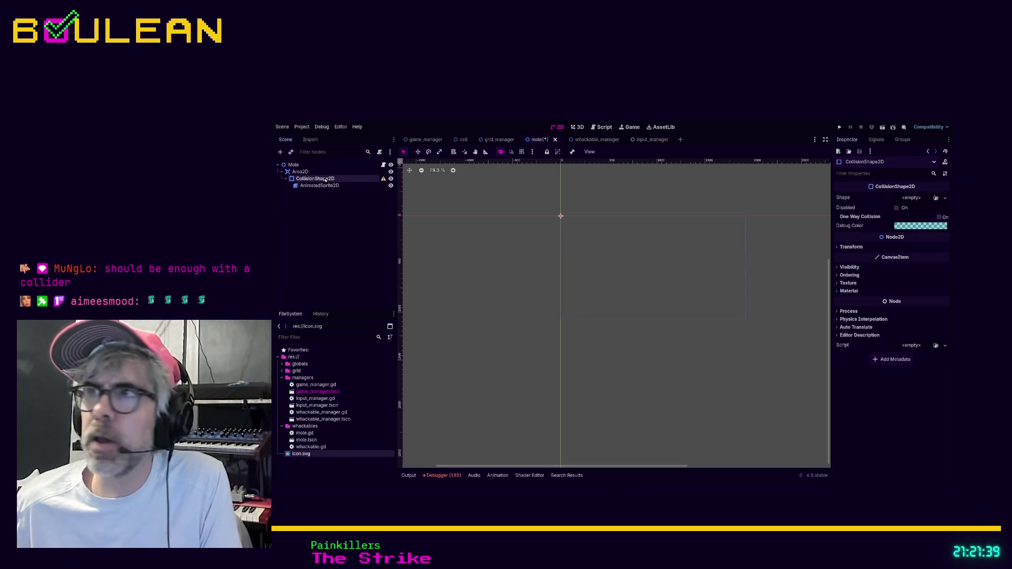
mouse_move(319, 185)
left_mouse_down()
mouse_move(899, 211)
mouse_move(899, 198)
left_mouse_up()
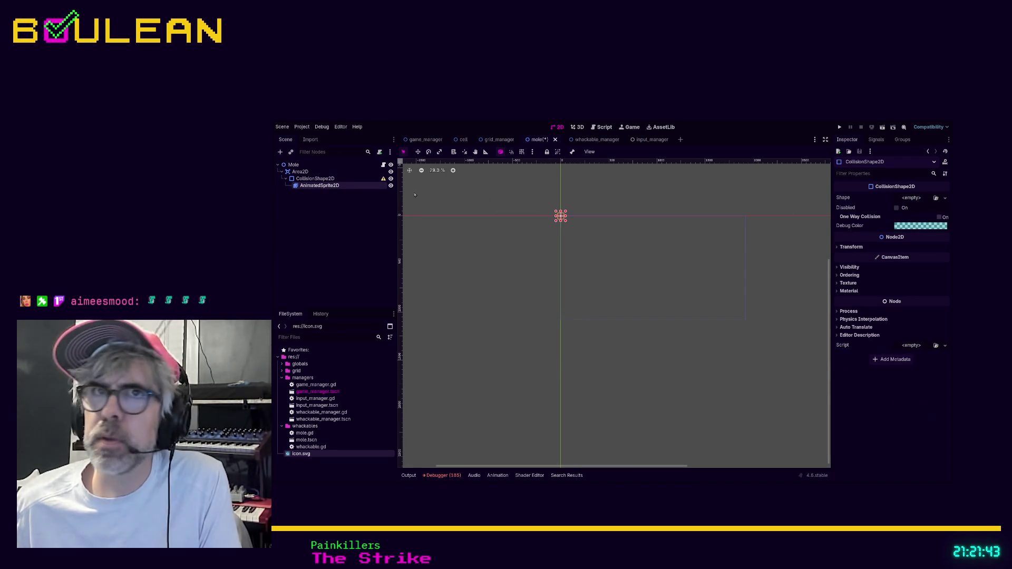
left_click_drag(314, 188, 311, 169)
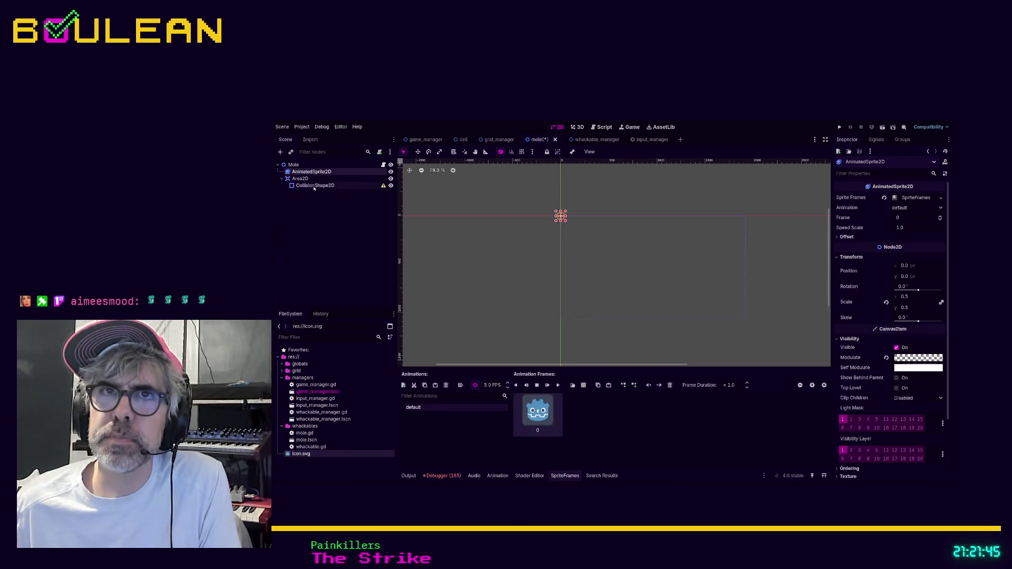
left_click(327, 186)
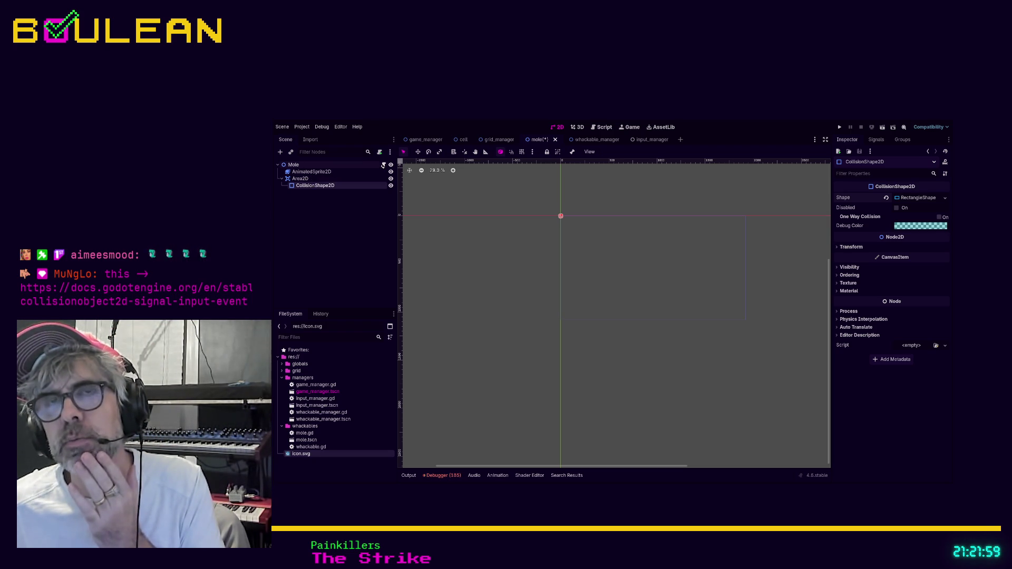
scroll(561, 220, "up", 8)
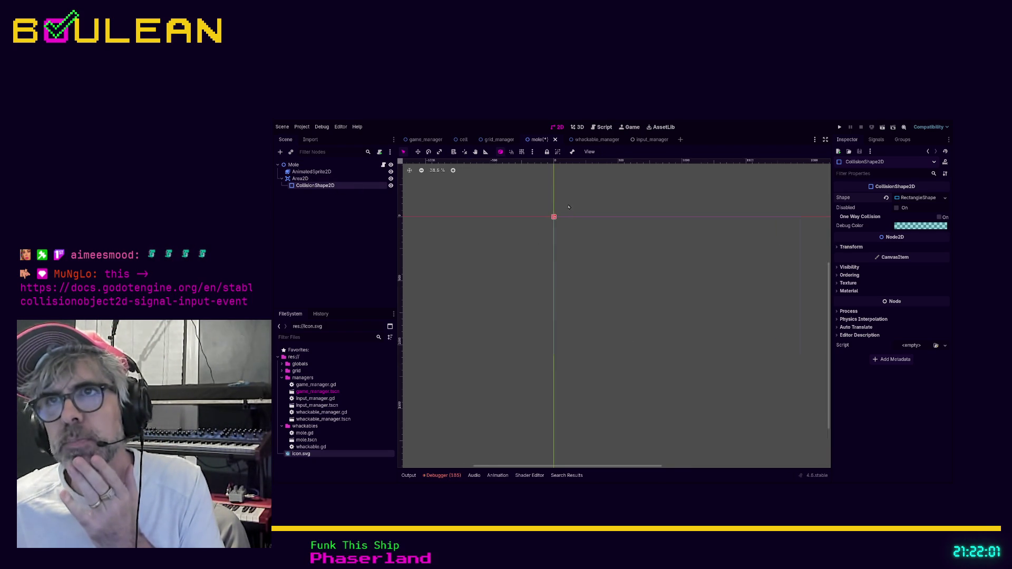
scroll(565, 225, "up", 4)
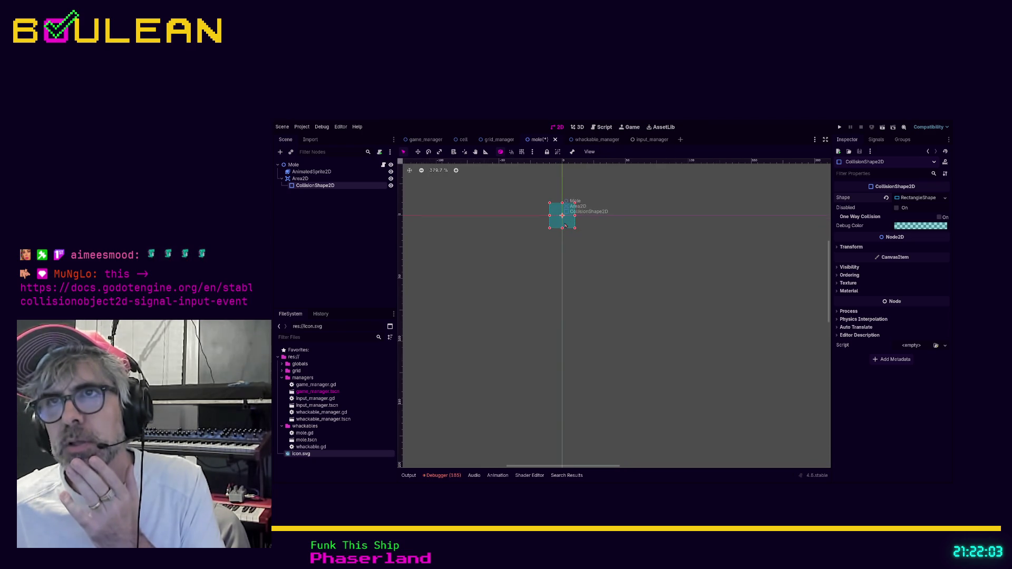
left_click(309, 178)
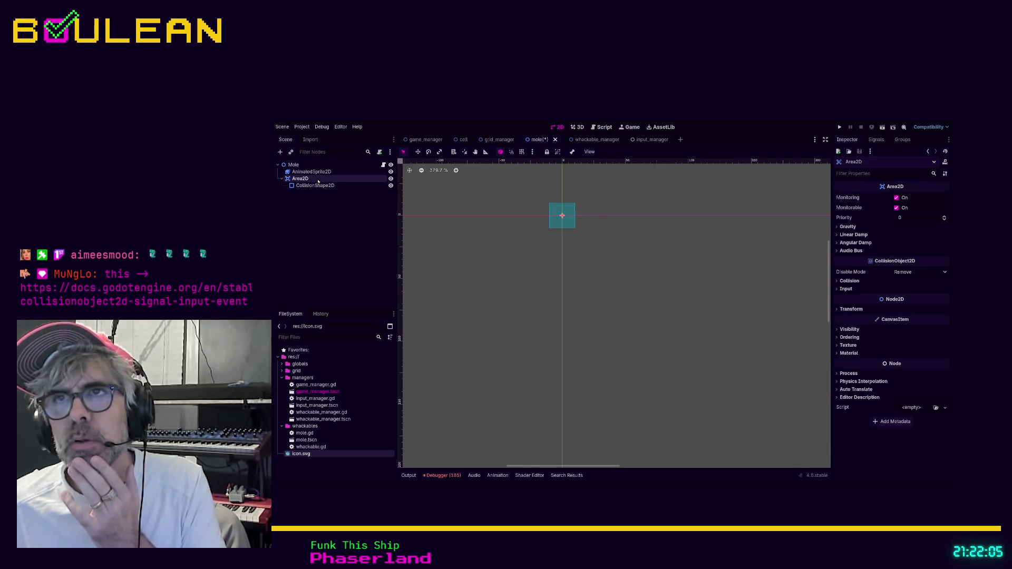
left_click(318, 172)
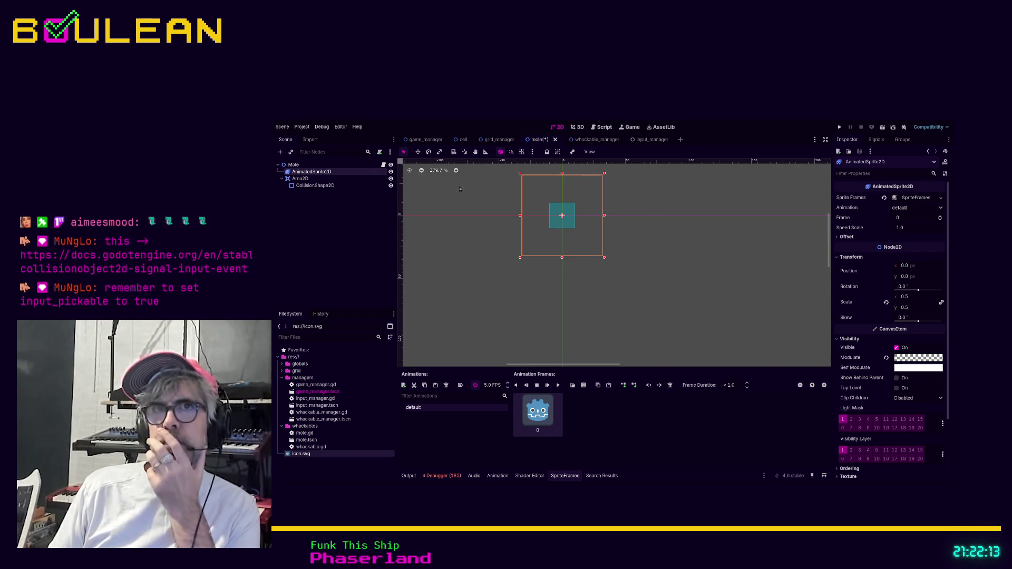
left_click(316, 178)
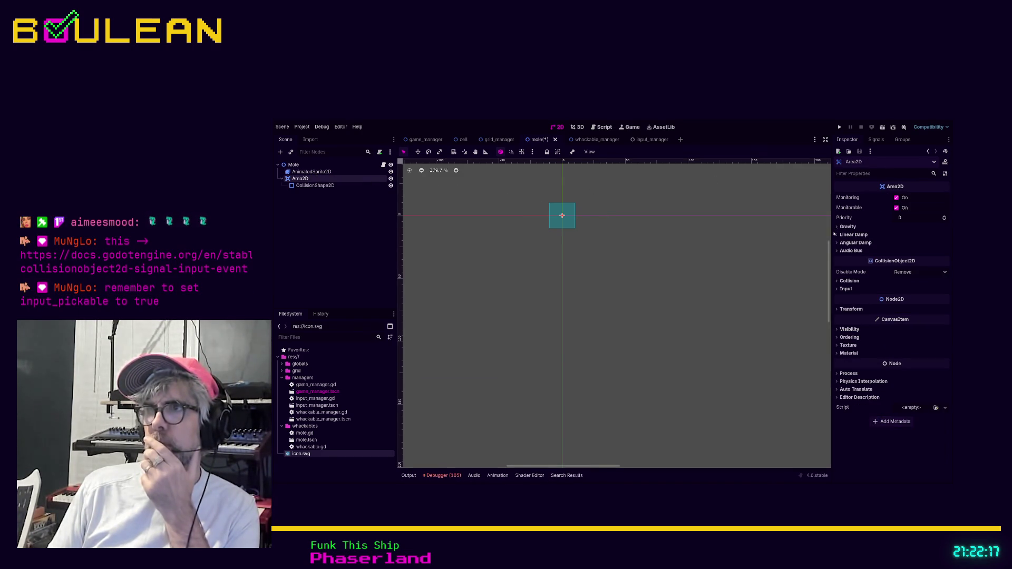
left_click(850, 309)
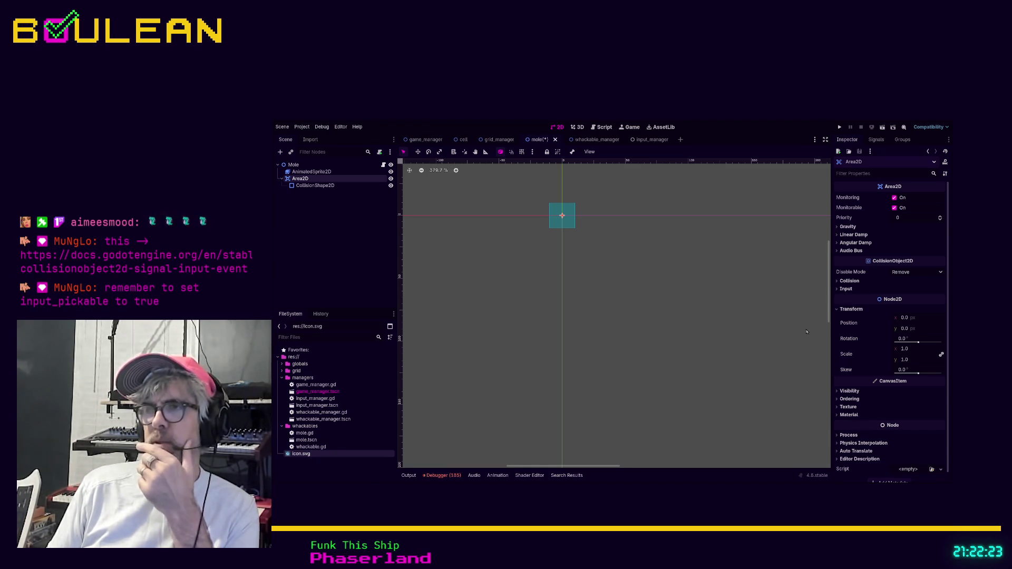
left_click(321, 186)
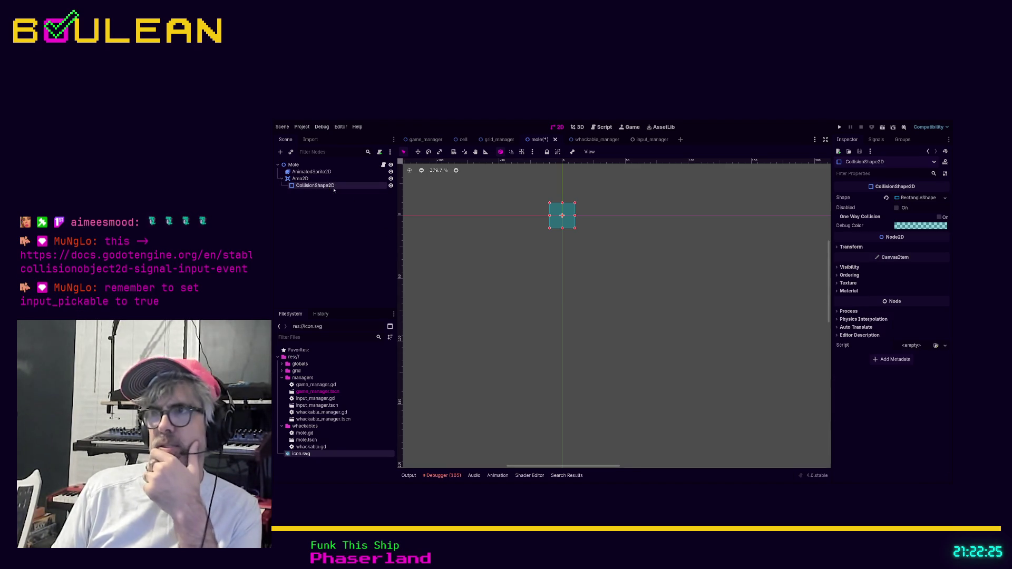
left_click(843, 247)
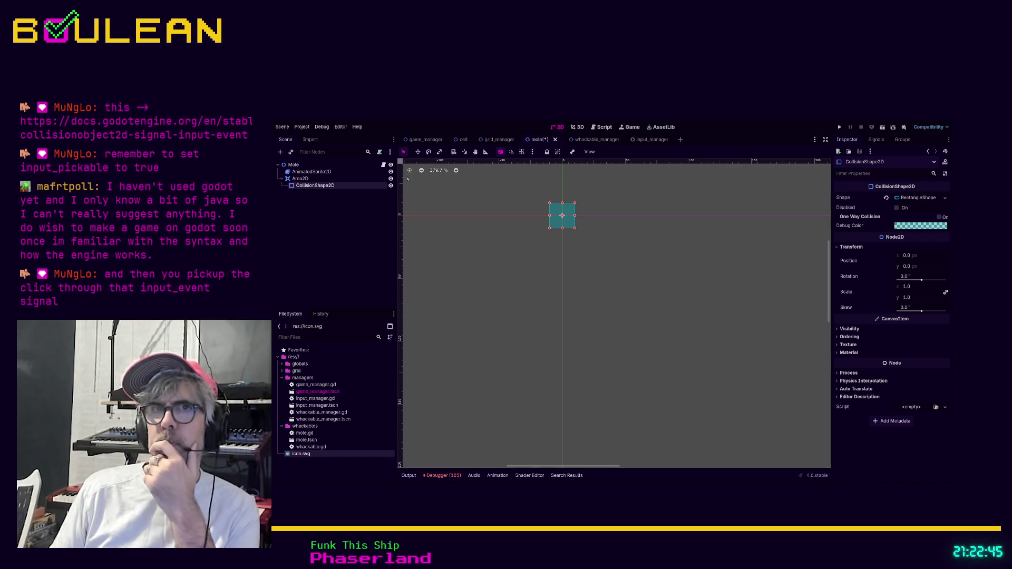
left_click(363, 172)
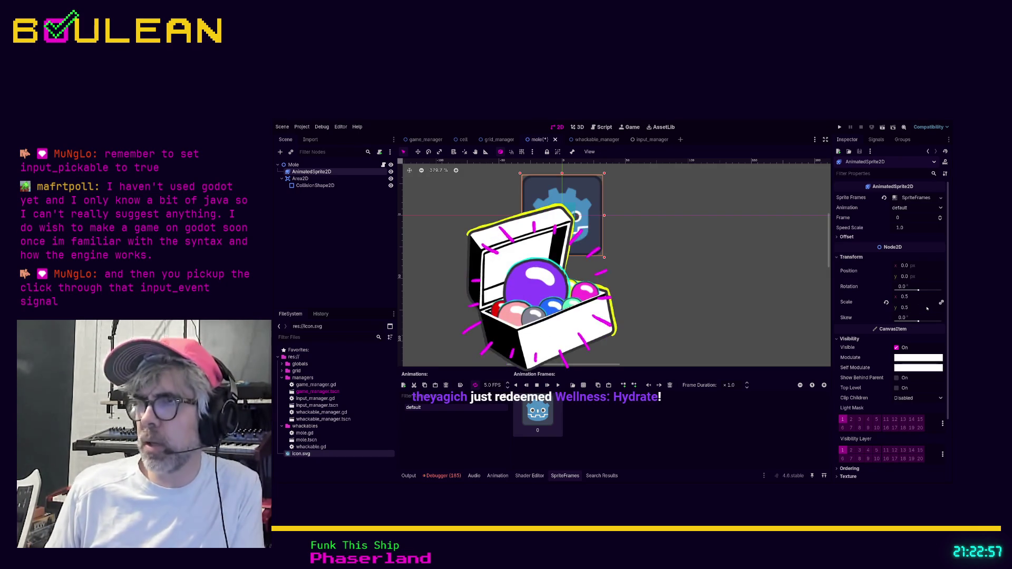
key("Escape")
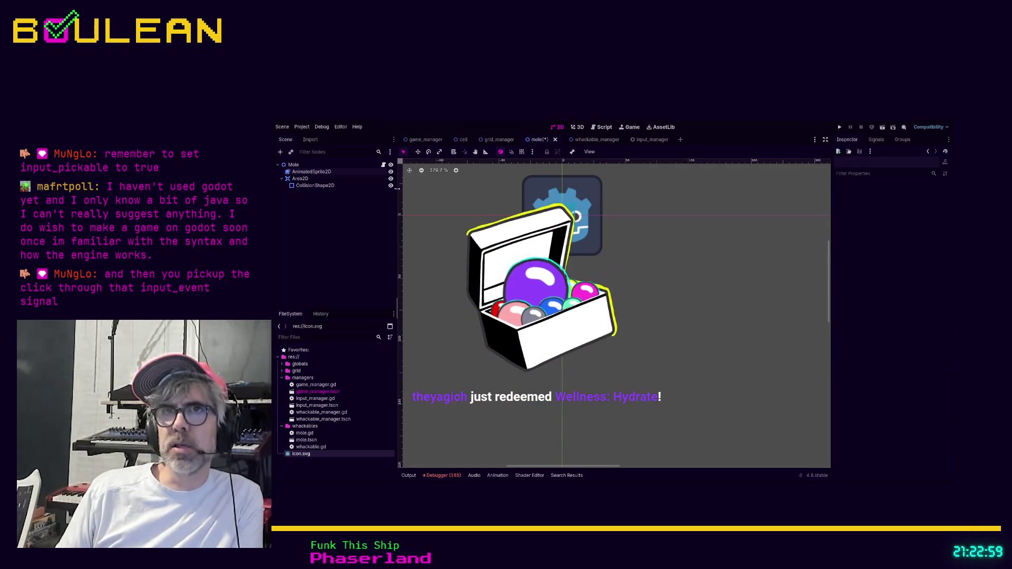
Add a _ready() function to mole.gd that sets animated_sprite_2d.modulate.a to 0.
left_click(383, 165)
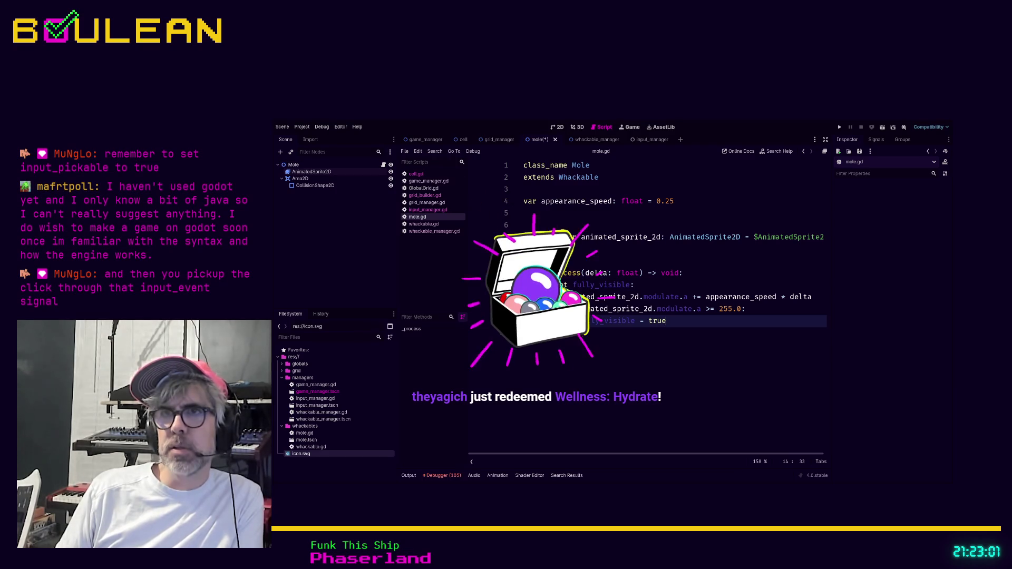
left_click(612, 248)
key("Return")
key("Return")
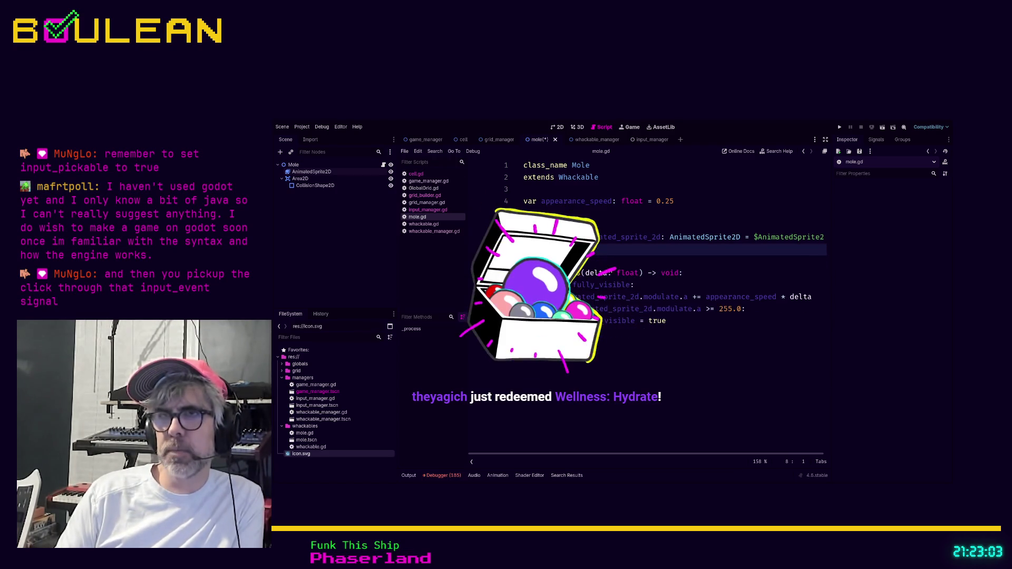
type("func _r")
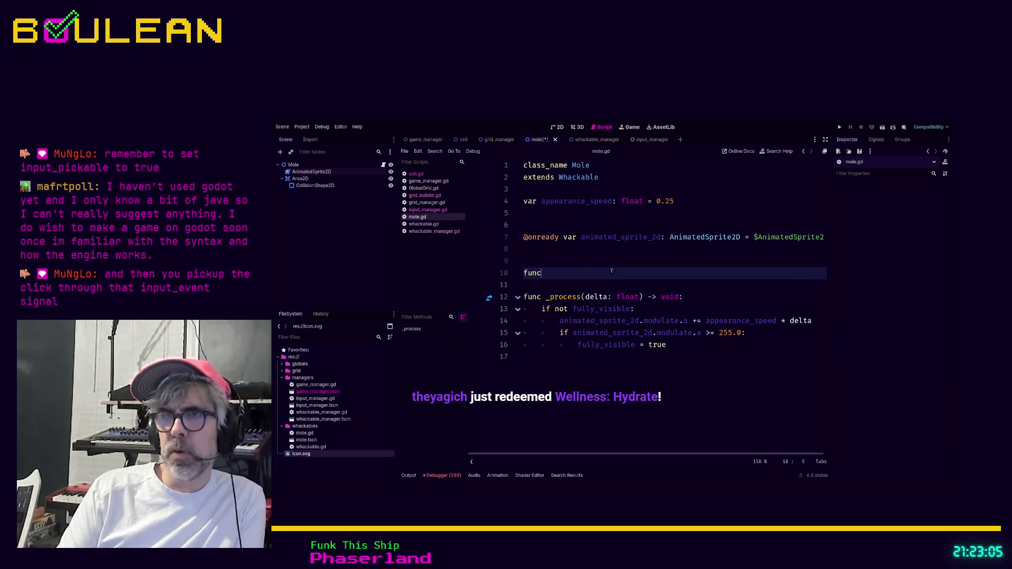
type("eady")
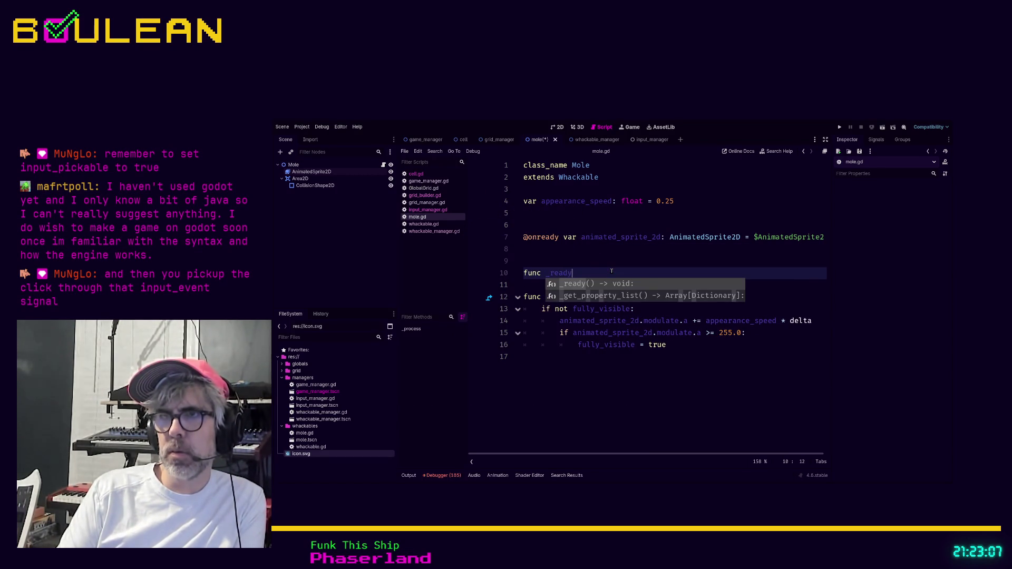
key("Return")
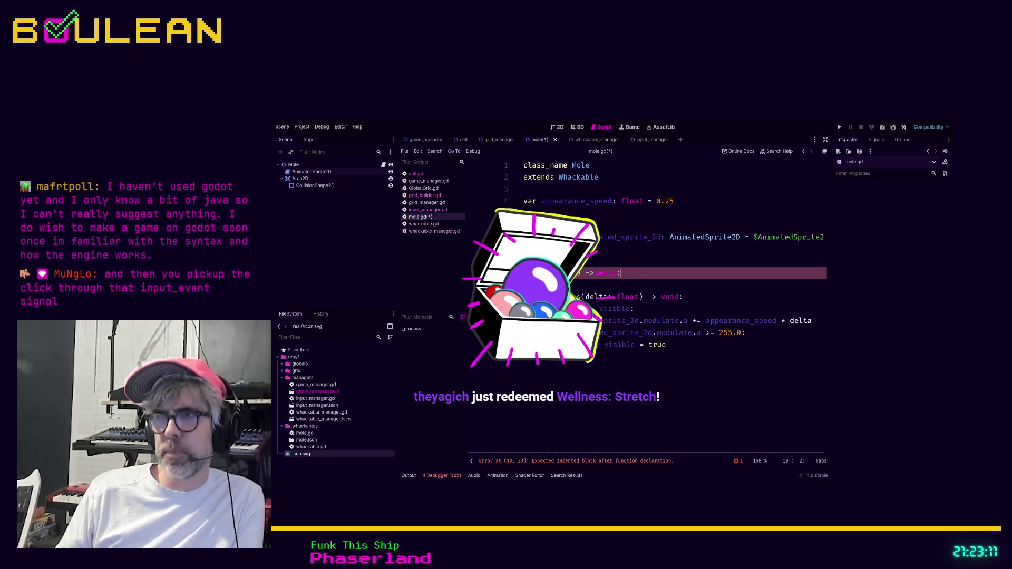
mouse_move(701, 333)
left_mouse_down()
mouse_move(577, 336)
mouse_move(579, 284)
left_mouse_up()
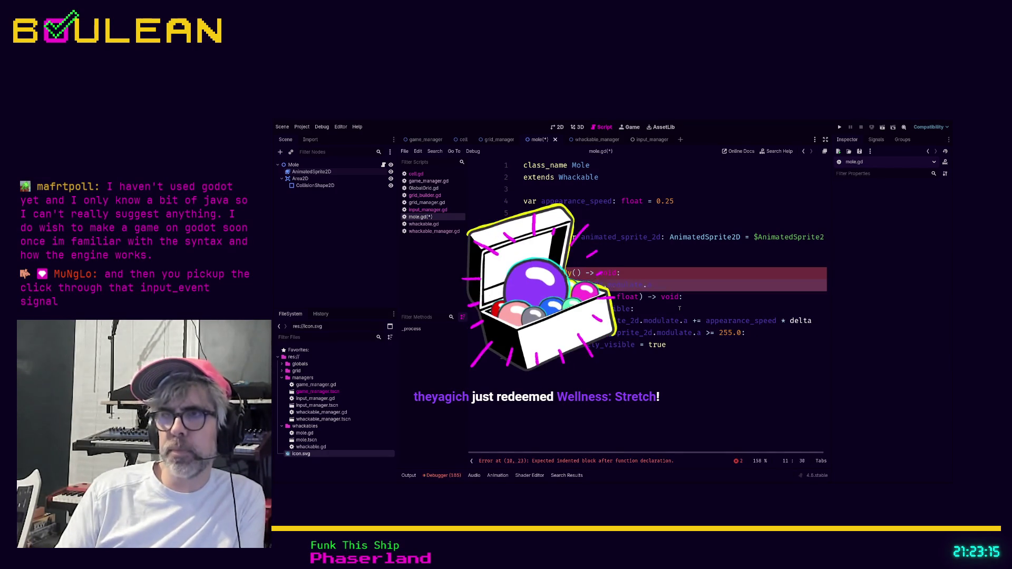
key("End")
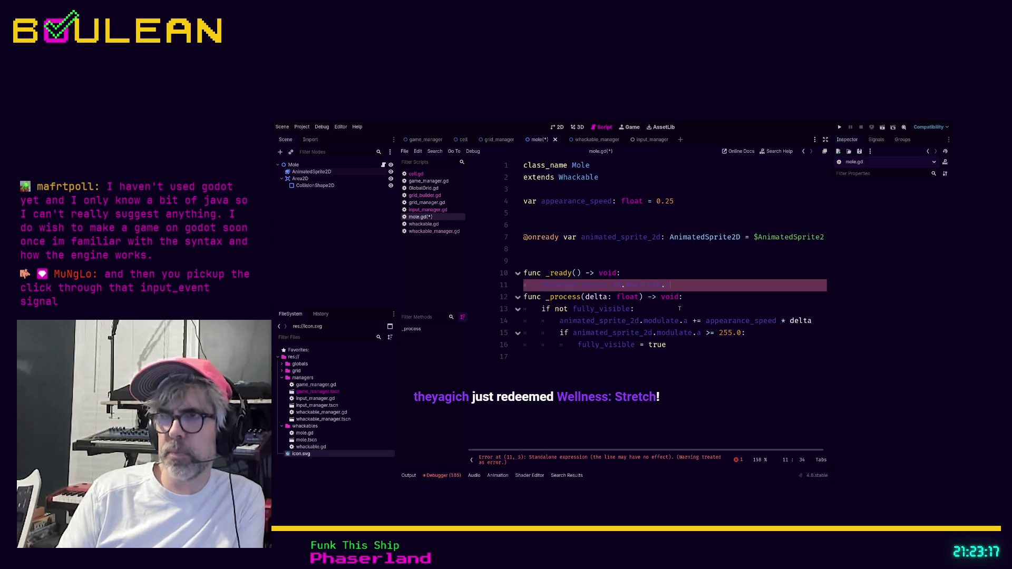
type(" = 0")
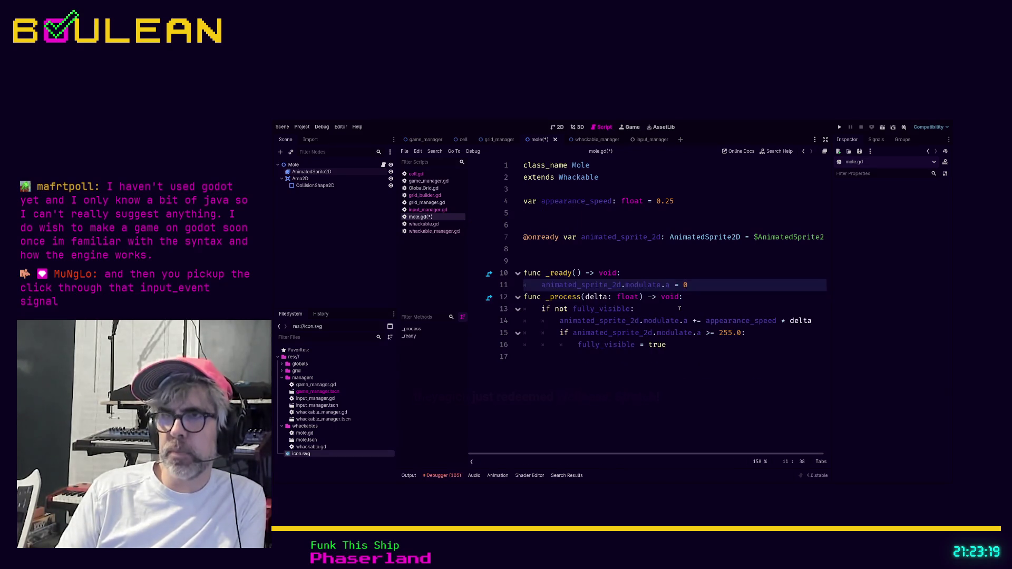
key("Return")
key("Return")
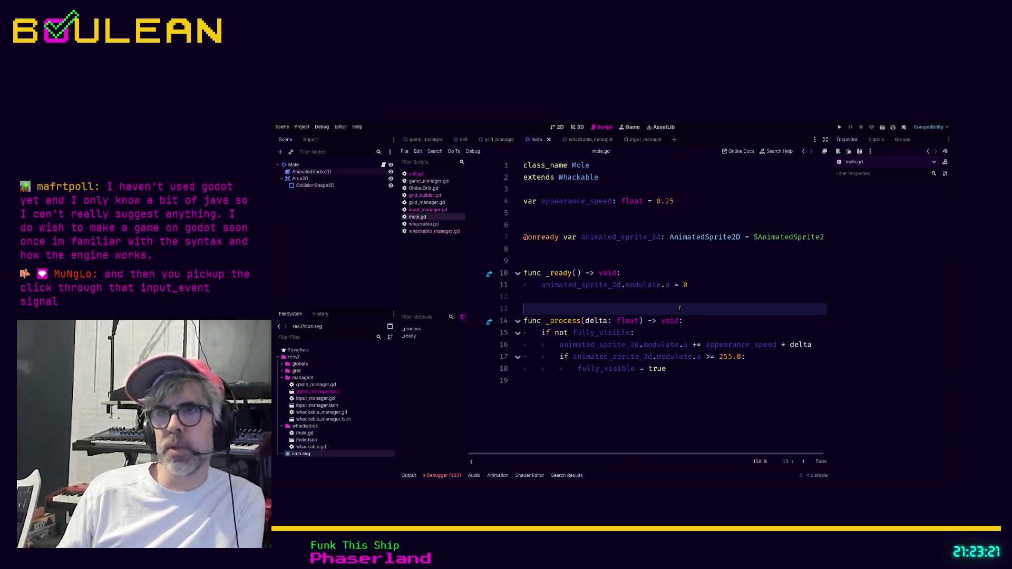
Save and test-run the project, stop it, and select AnimatedSprite2D.
key("F5")
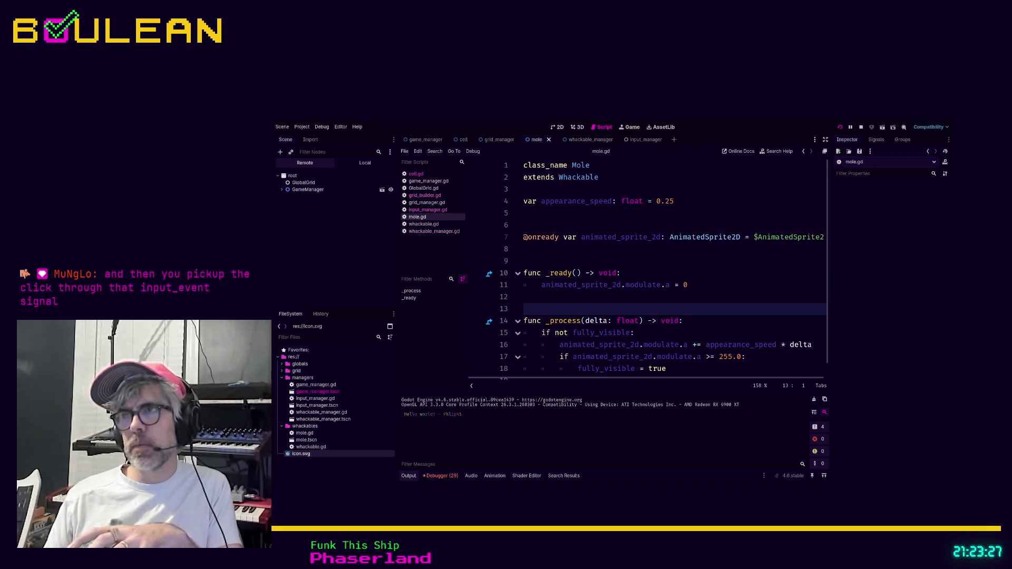
key("F8")
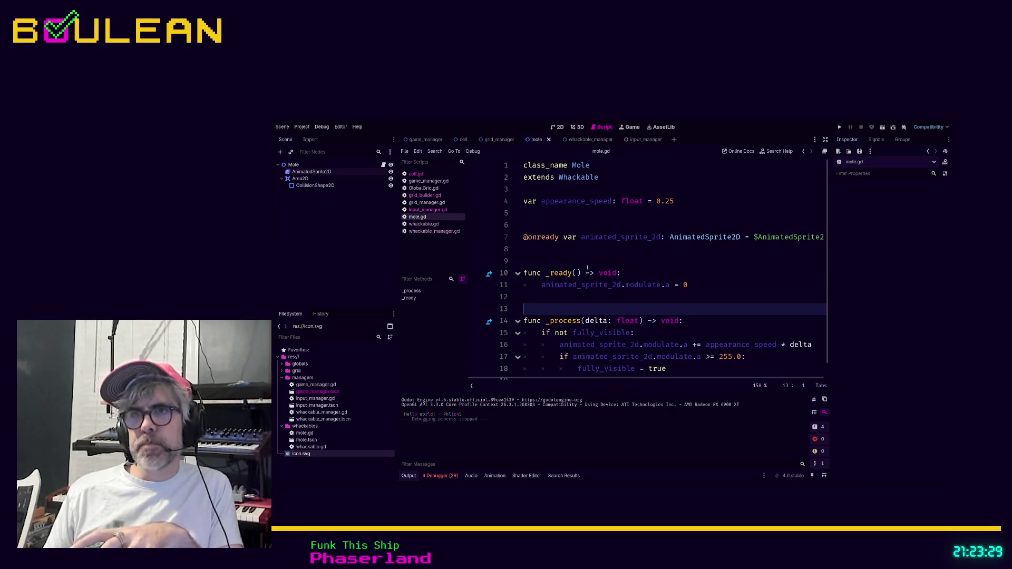
left_click(311, 172)
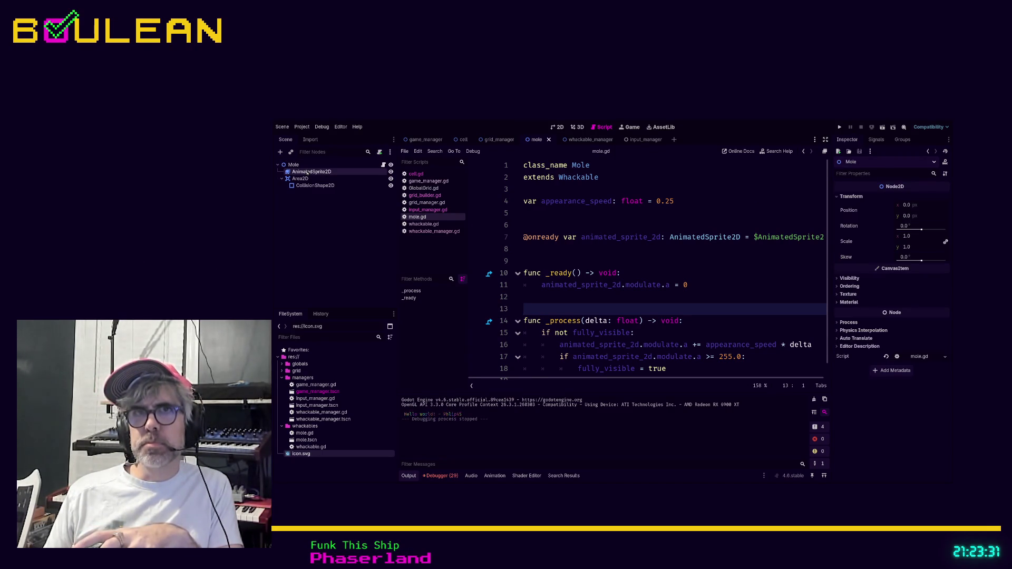
Check Area2D and CollisionShape2D, then lock AnimatedSprite2D in the 2D viewport against accidental moves.
left_click(301, 179)
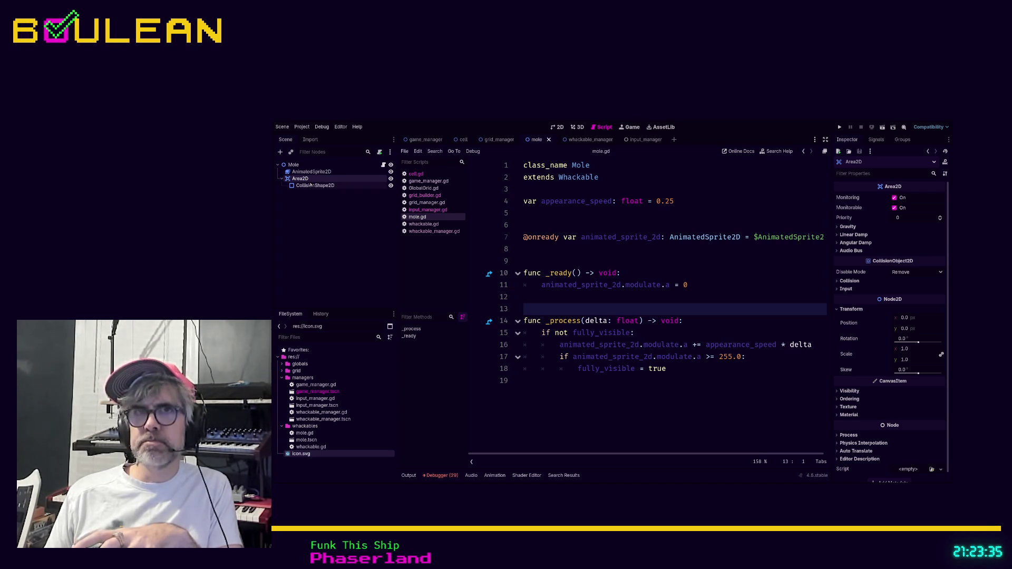
left_click(309, 186)
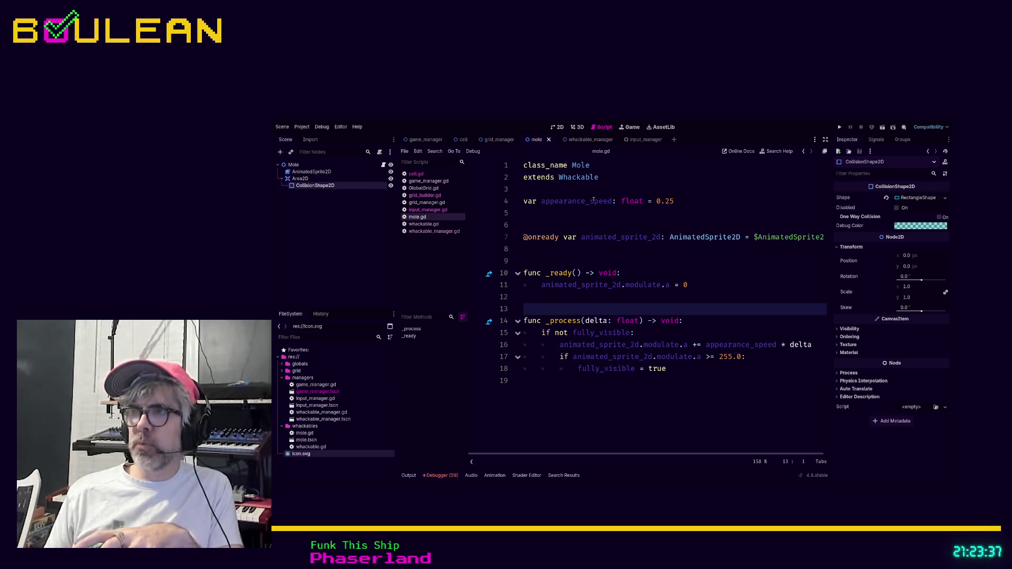
left_click(557, 127)
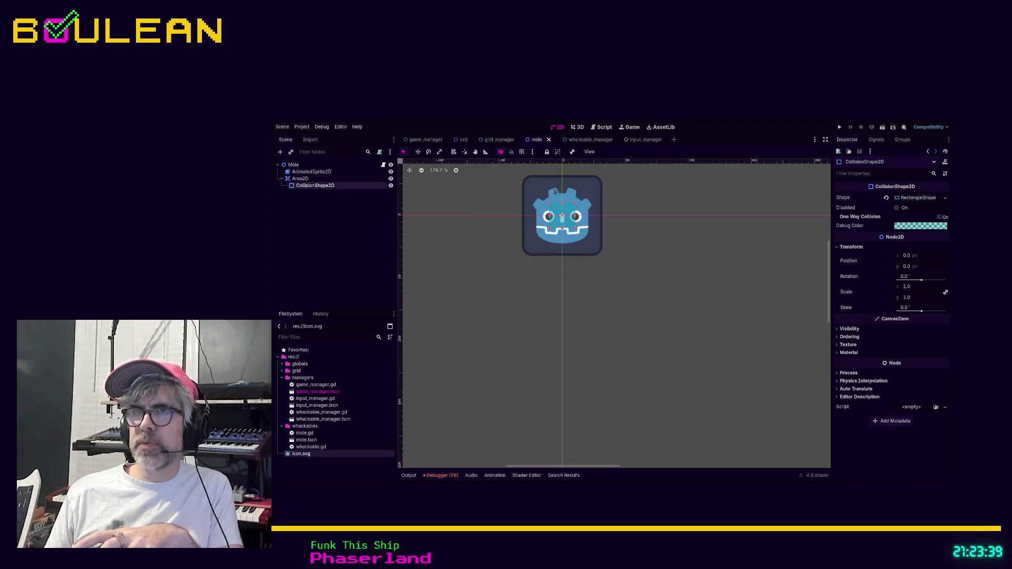
left_click(374, 178)
left_click(374, 185)
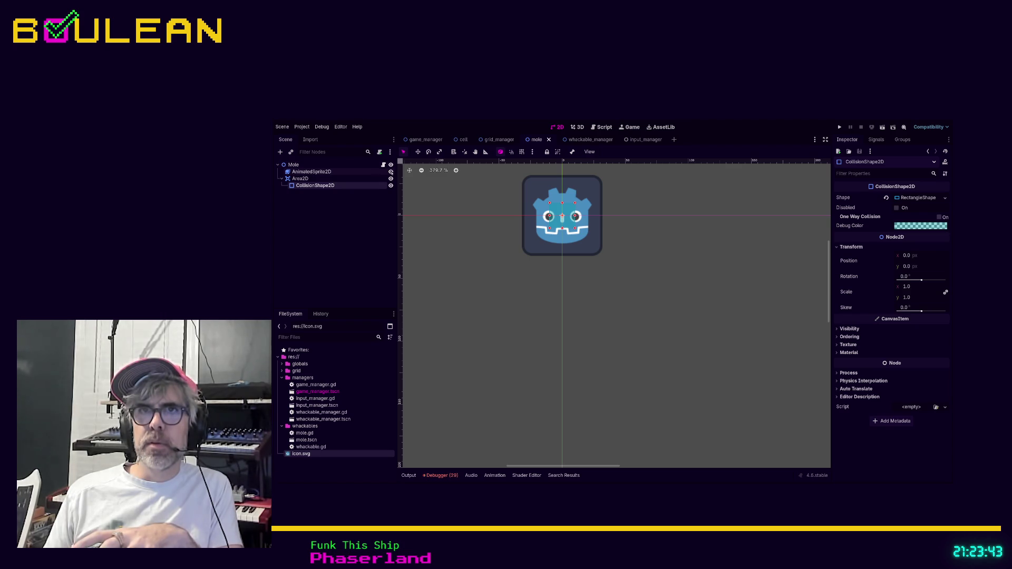
left_click(344, 173)
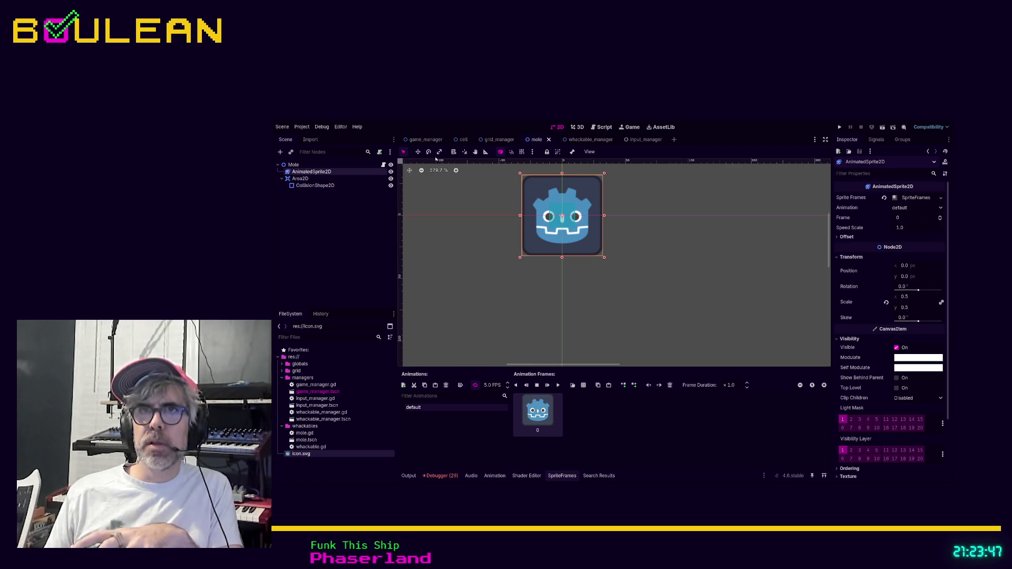
left_click(546, 152)
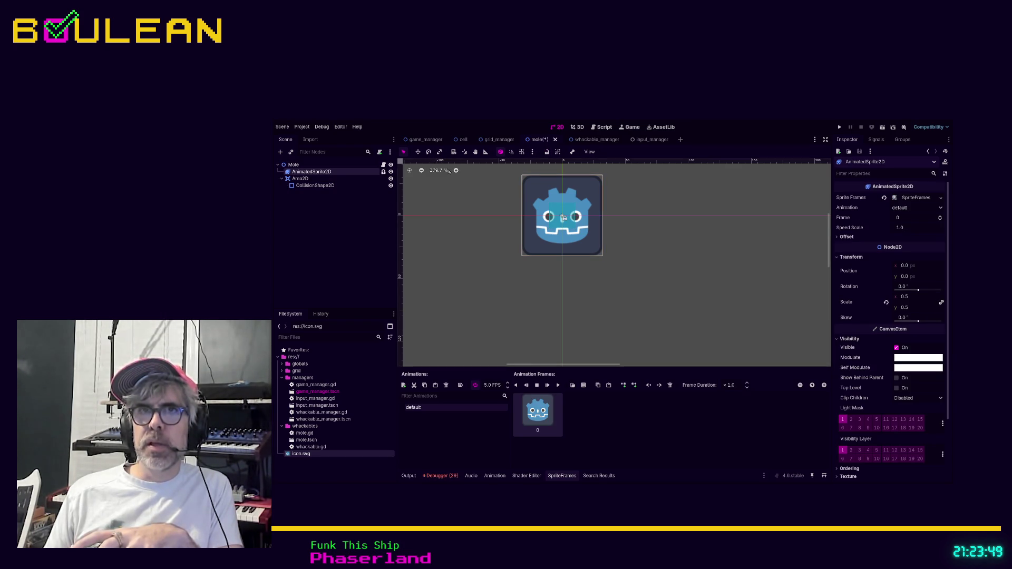
left_click(338, 185)
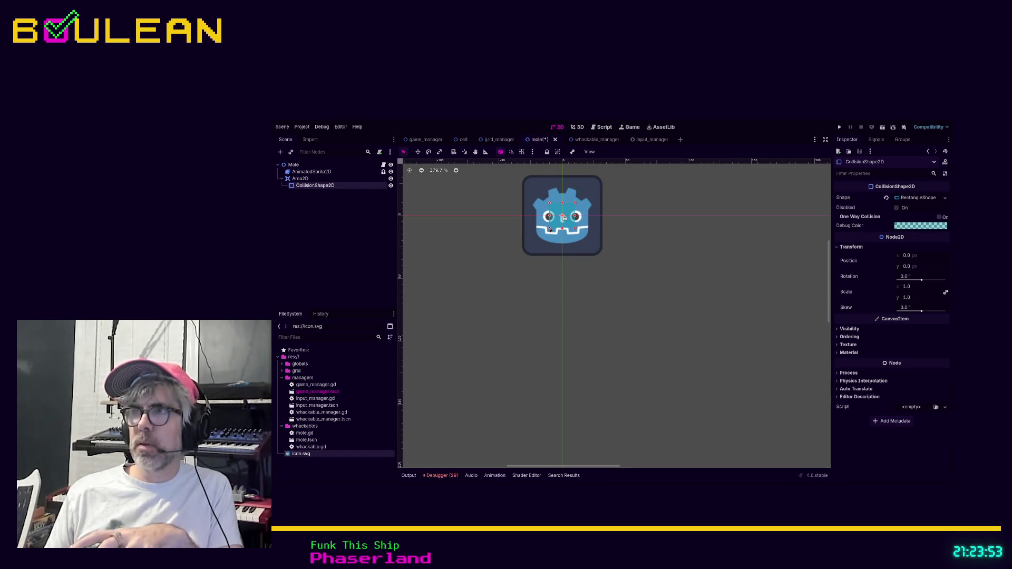
Resize the collision rectangle to 64×42, offset 11 px down over the icon's lower part.
left_click_drag(548, 229, 522, 257)
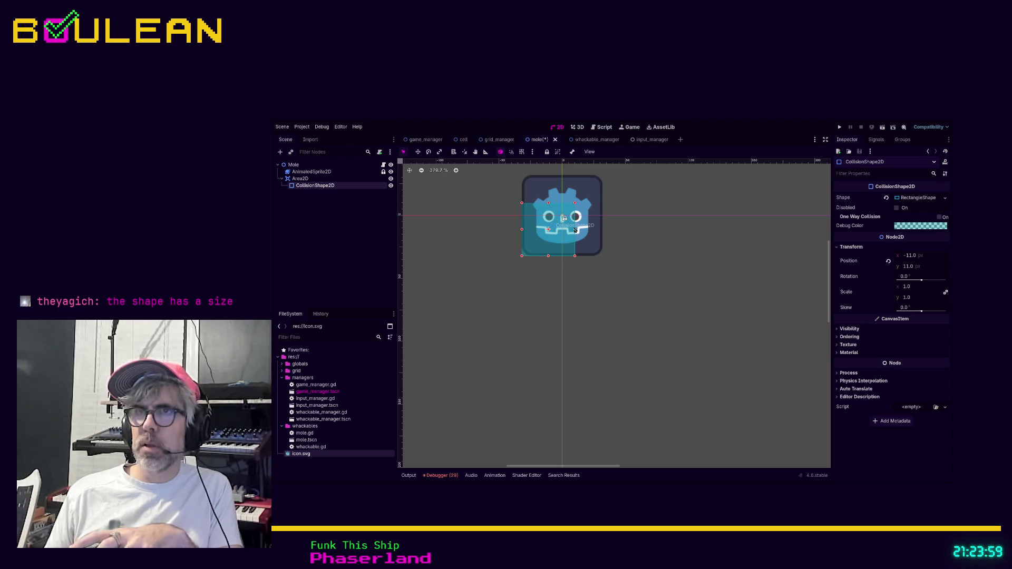
left_click_drag(576, 231, 604, 233)
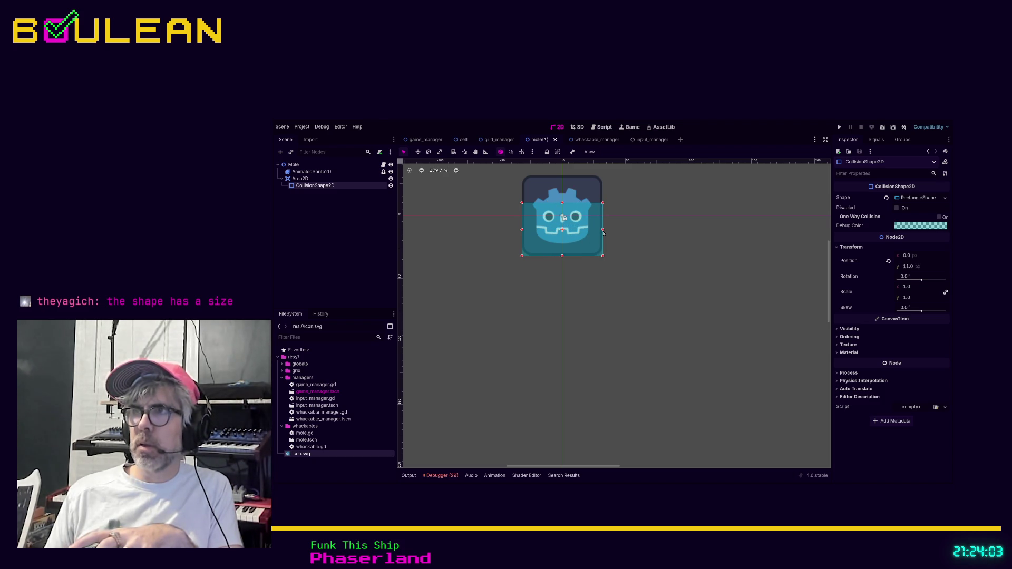
left_click(921, 198)
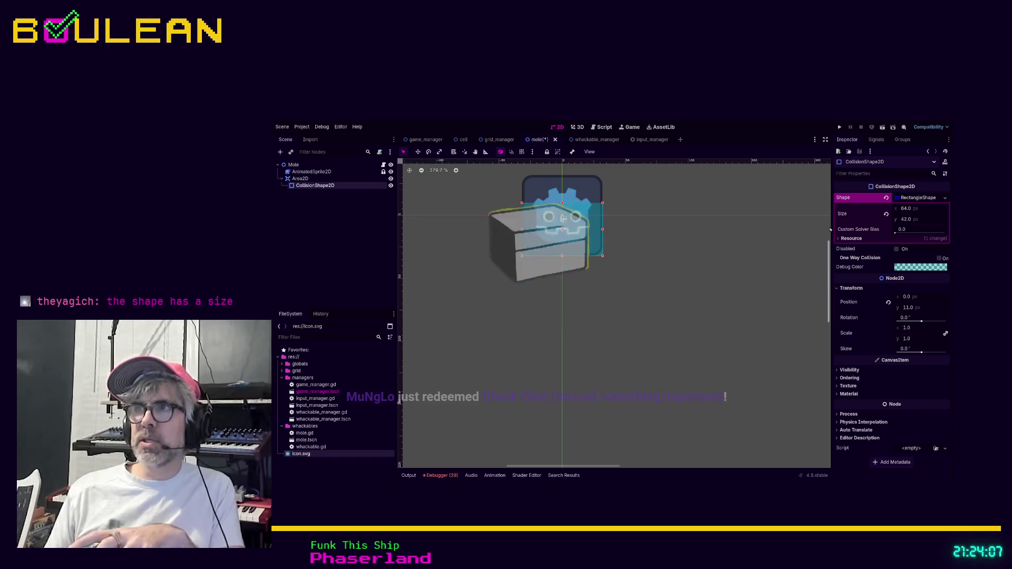
left_click(329, 173)
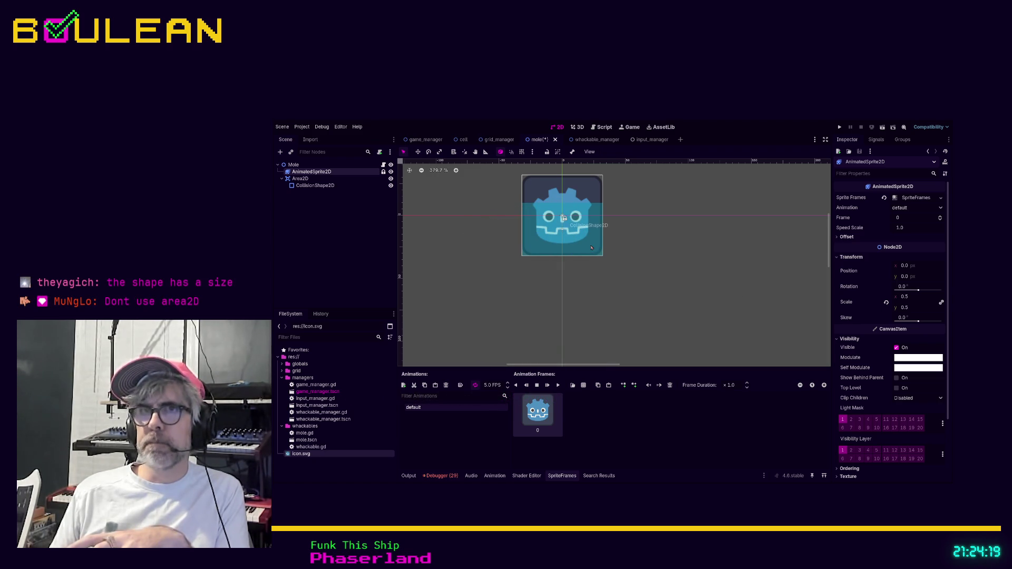
left_click(316, 186)
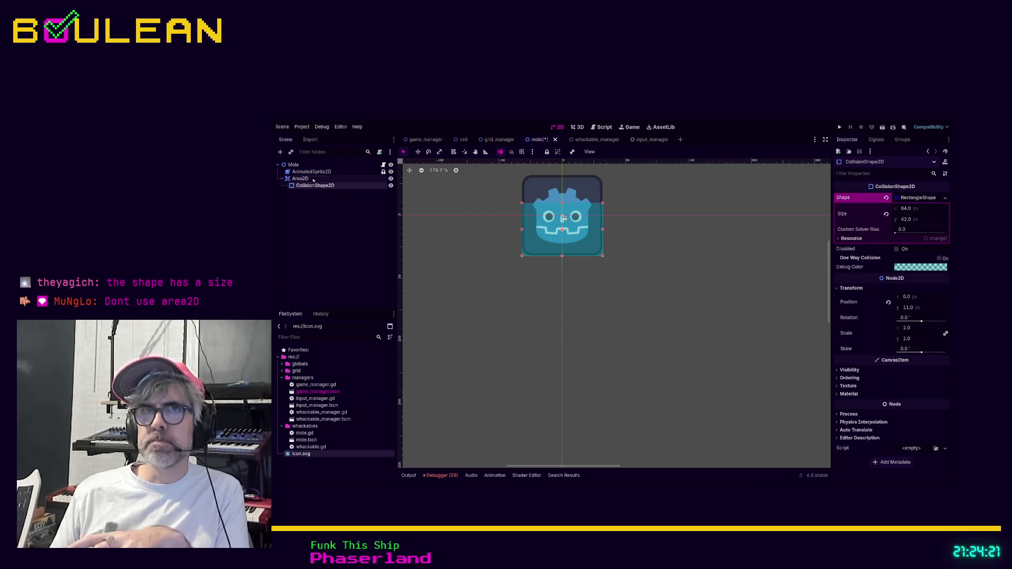
Drag CollisionShape2D out of Area2D so it sits directly under the Mole root node.
key("Up")
key("Up")
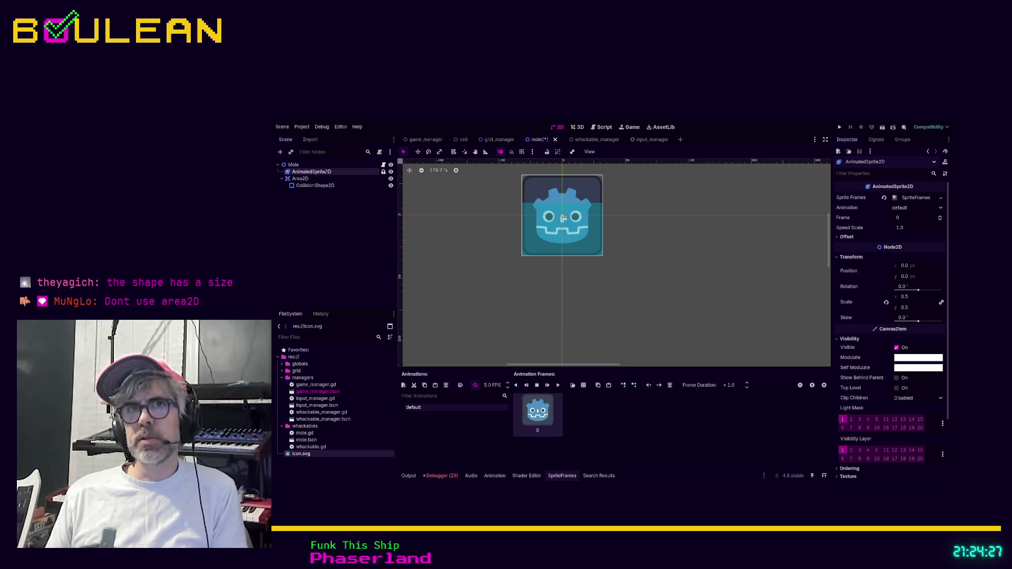
left_click(301, 167)
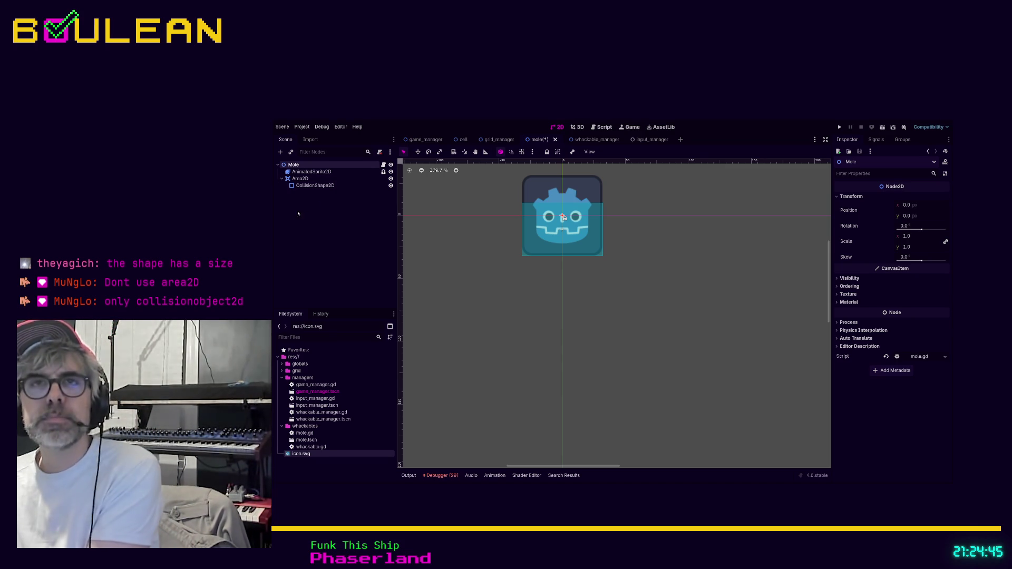
left_click(315, 189)
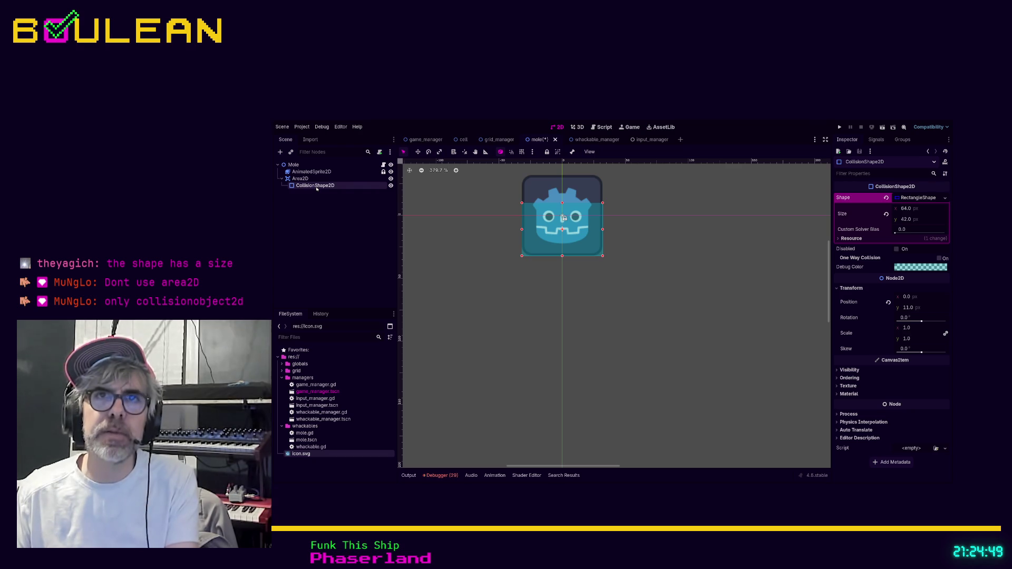
left_click_drag(316, 188, 298, 179)
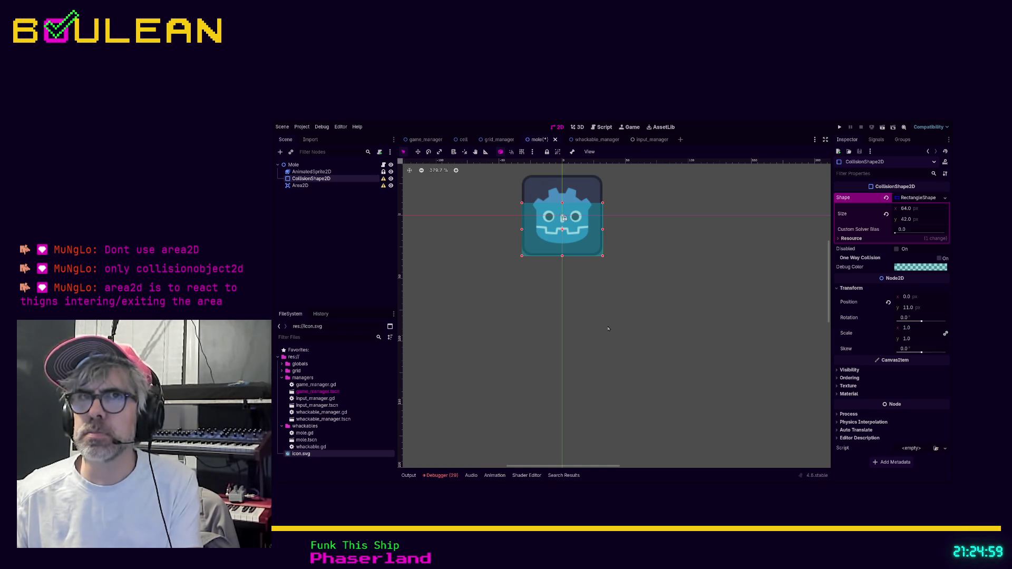
left_click(310, 165)
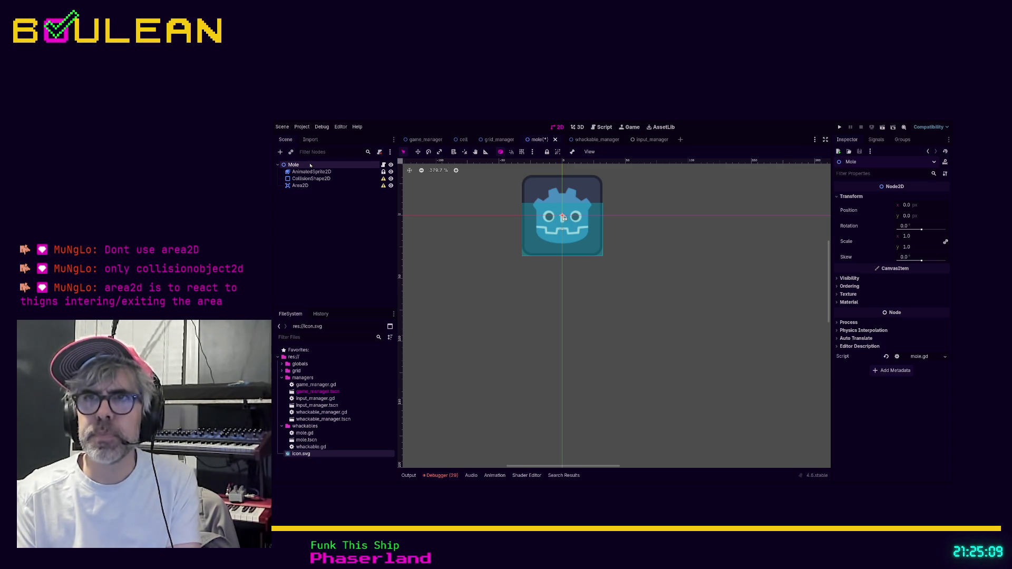
Duplicate the CollisionShape2D node in the Mole scene.
key("ctrl+v")
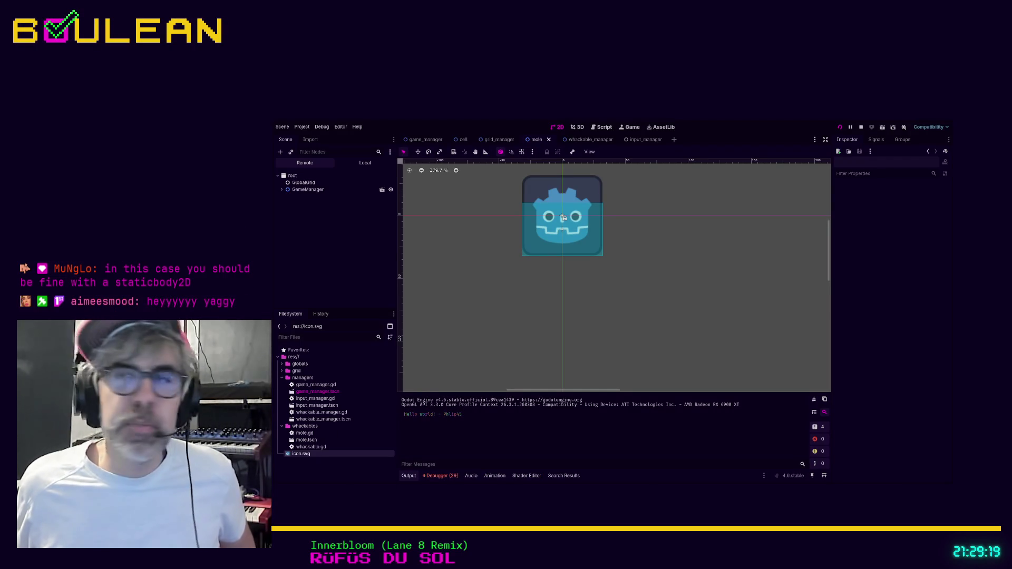
Run the game with F5 to view the mole grid, then stop it to return to the editor.
key("F5")
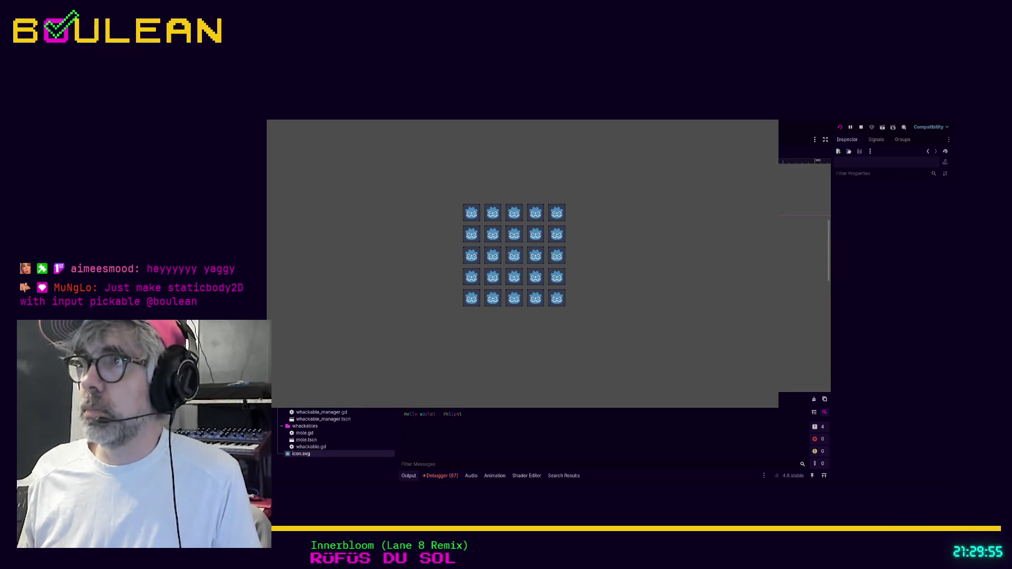
left_click(771, 124)
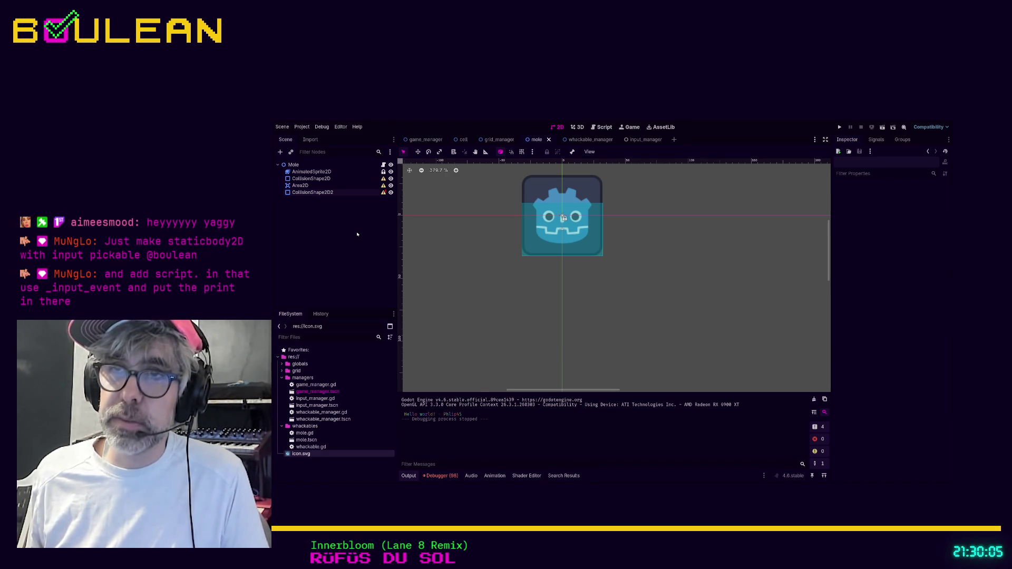
Zoom the 2D viewport out slightly, then switch to Discord's #stream-discussion channel.
scroll(447, 232, "down", 2)
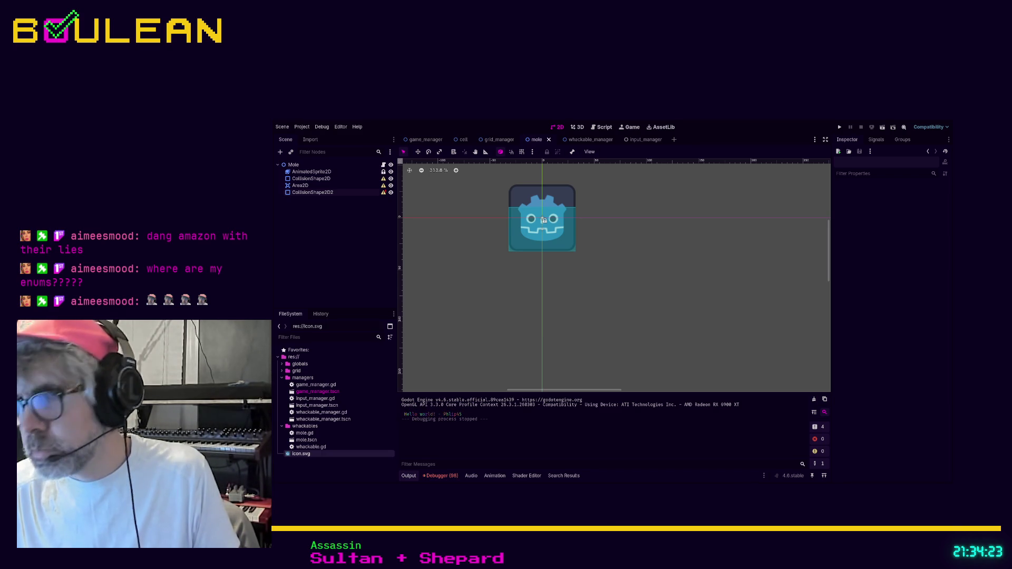
key("alt+Tab")
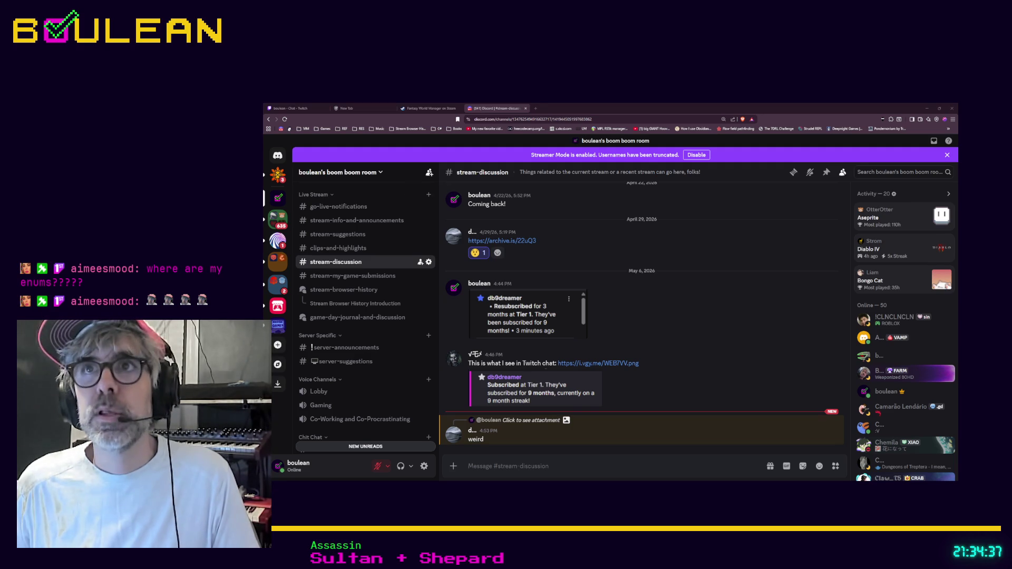
Load the copied Twitch clip link in a new browser tab.
left_click(535, 108)
key("ctrl+v")
key("Return")
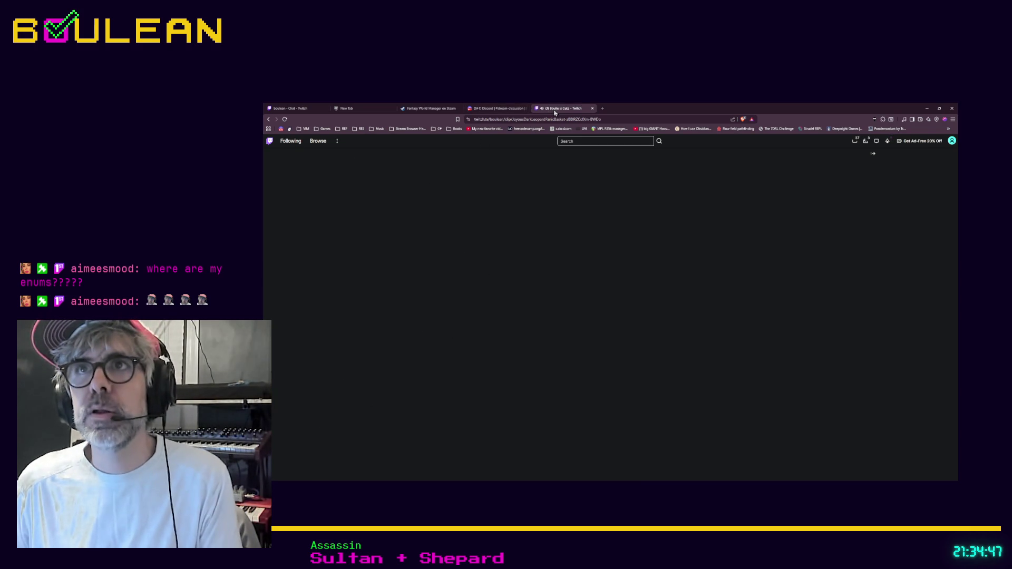
key("F5")
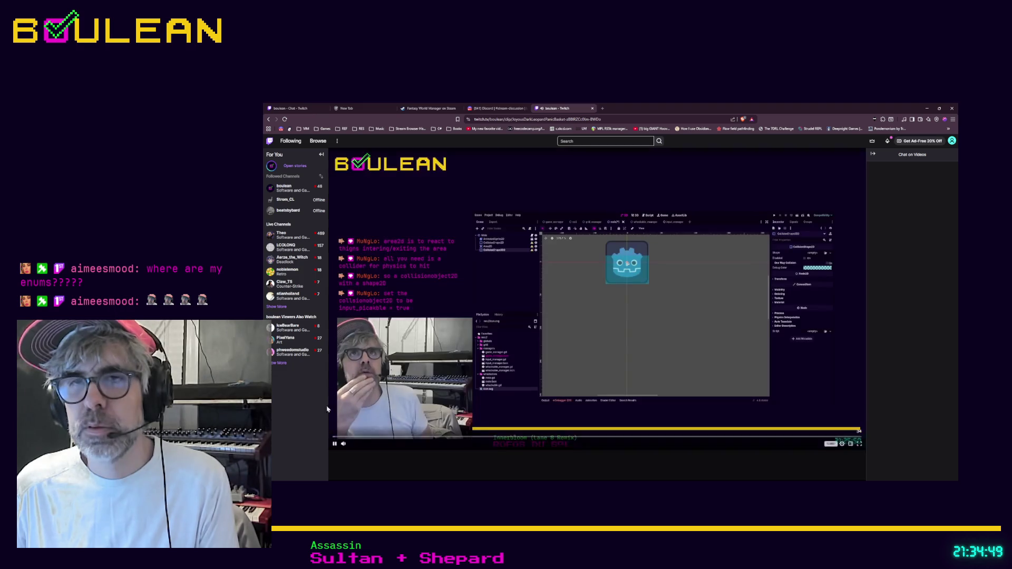
left_click(334, 444)
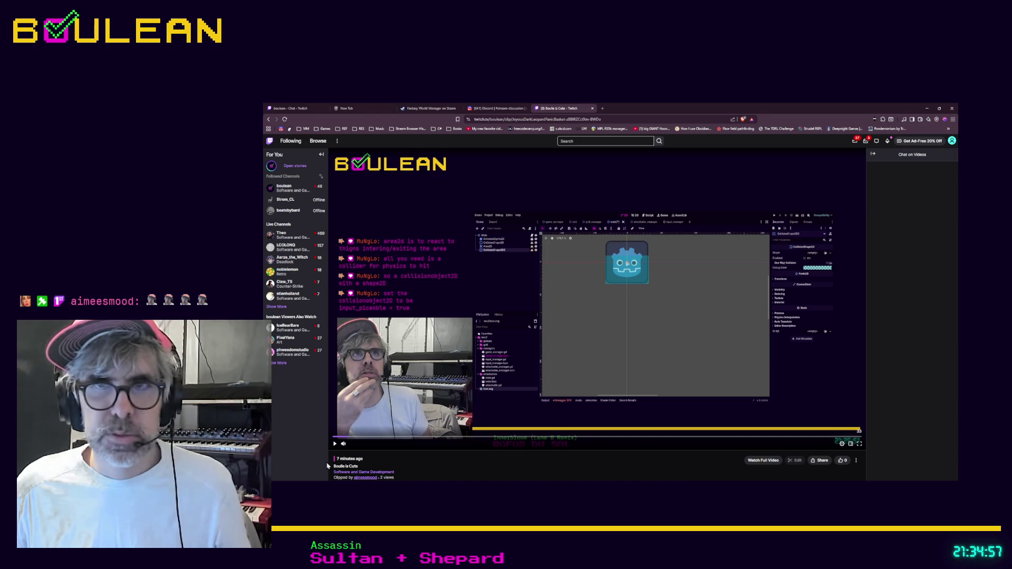
left_click(335, 443)
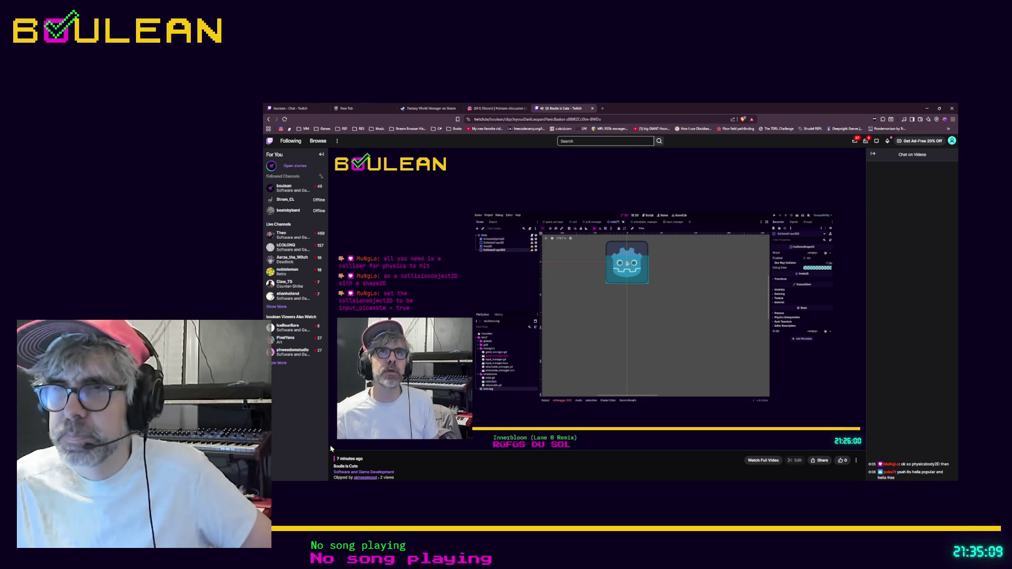
mouse_move(649, 431)
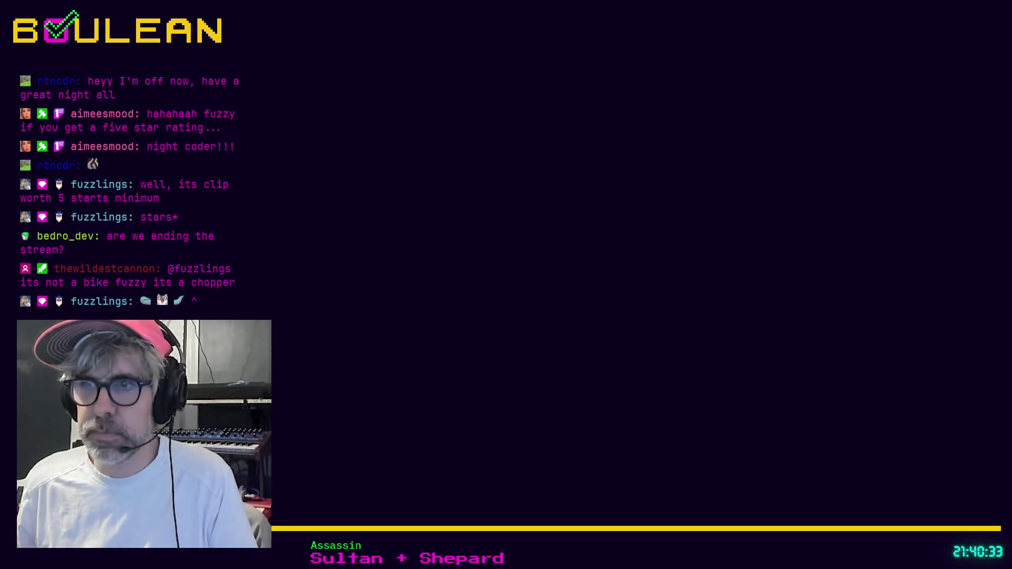
Open the Twitch clip 'Insane reaction to clip' in a new Brave tab and pause it.
key("ctrl+t")
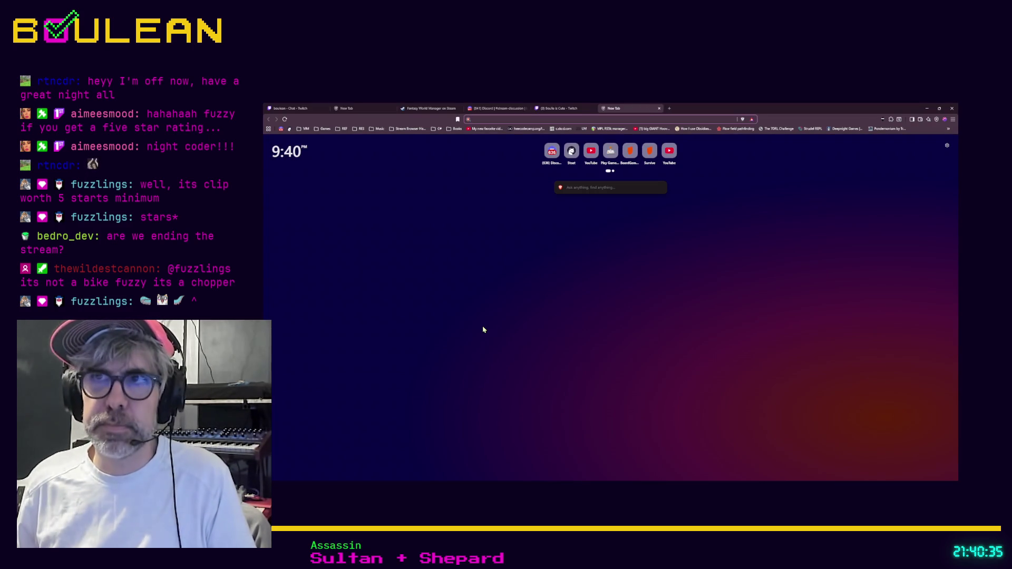
key("ctrl+v")
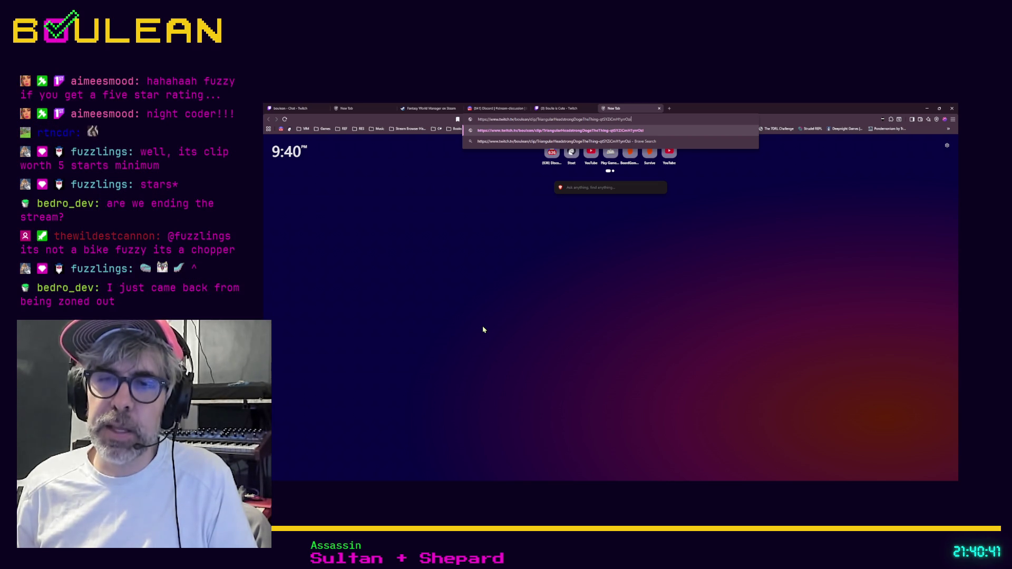
key("Return")
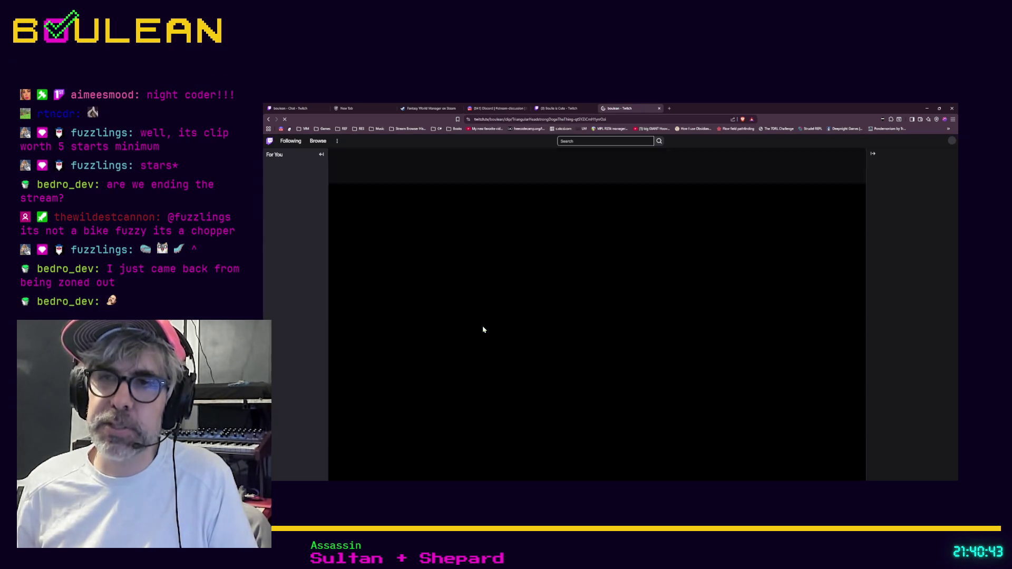
left_click(333, 445)
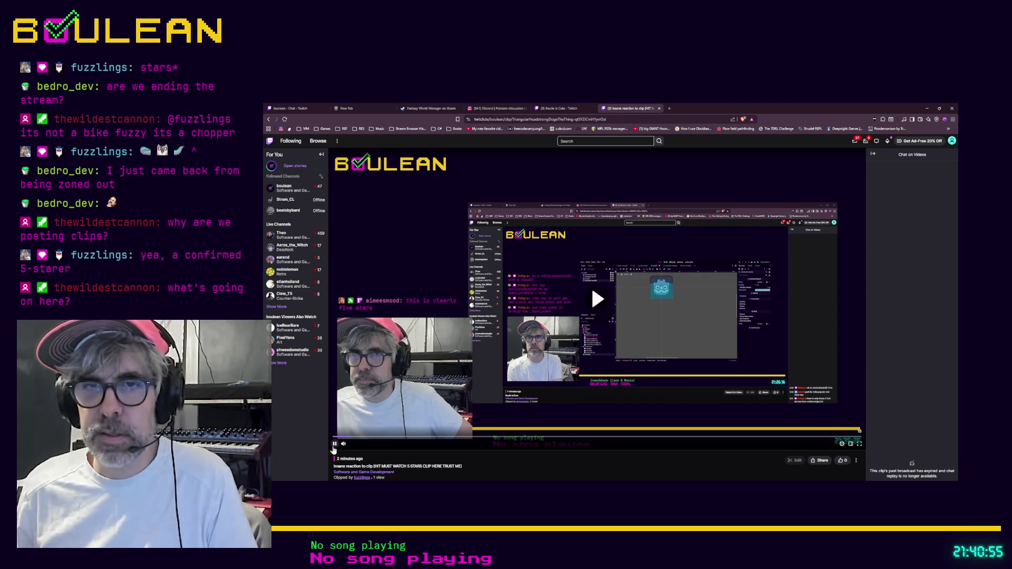
Play the Twitch clip through, then minimize the browser window.
left_click(334, 446)
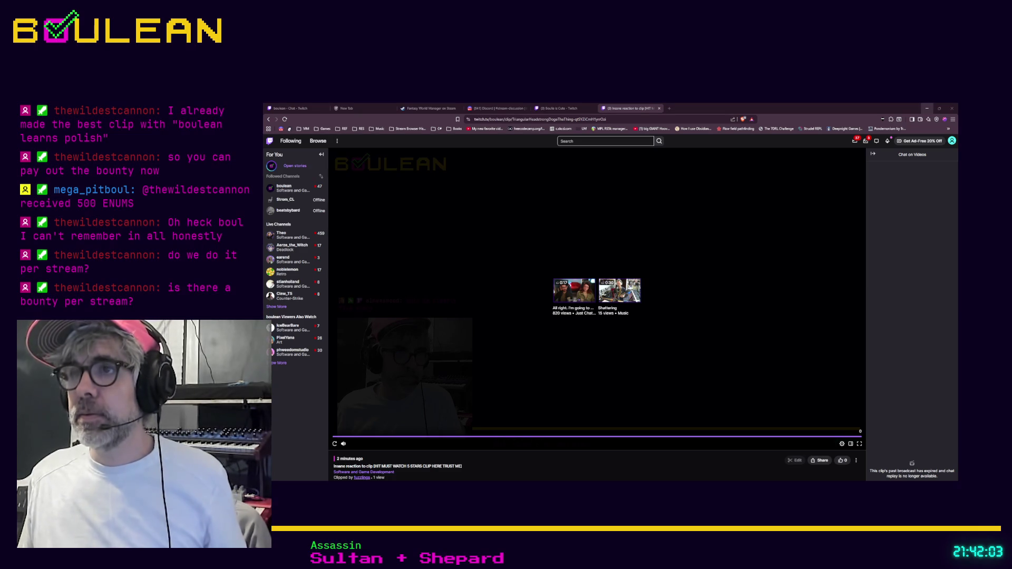
left_click(926, 108)
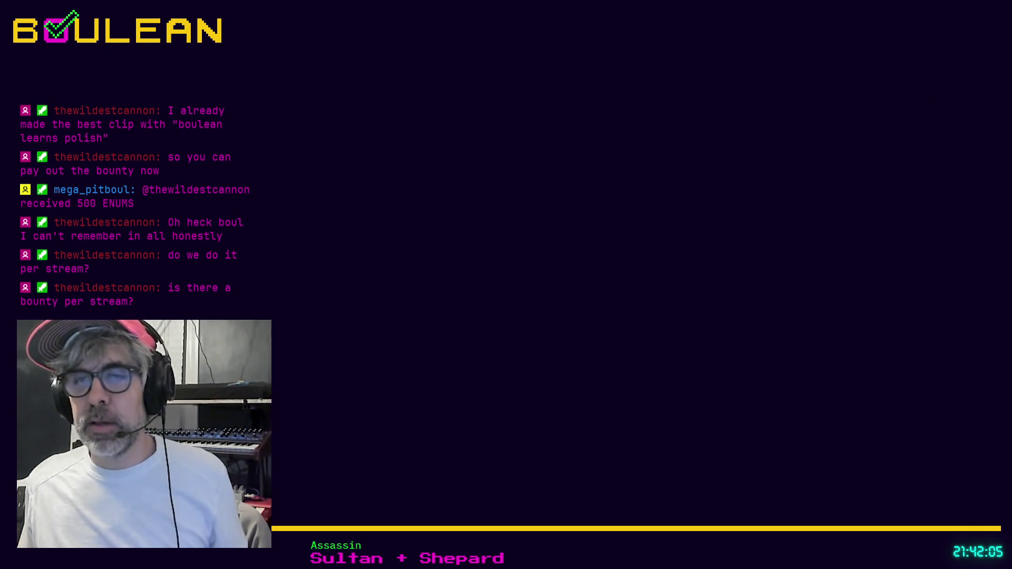
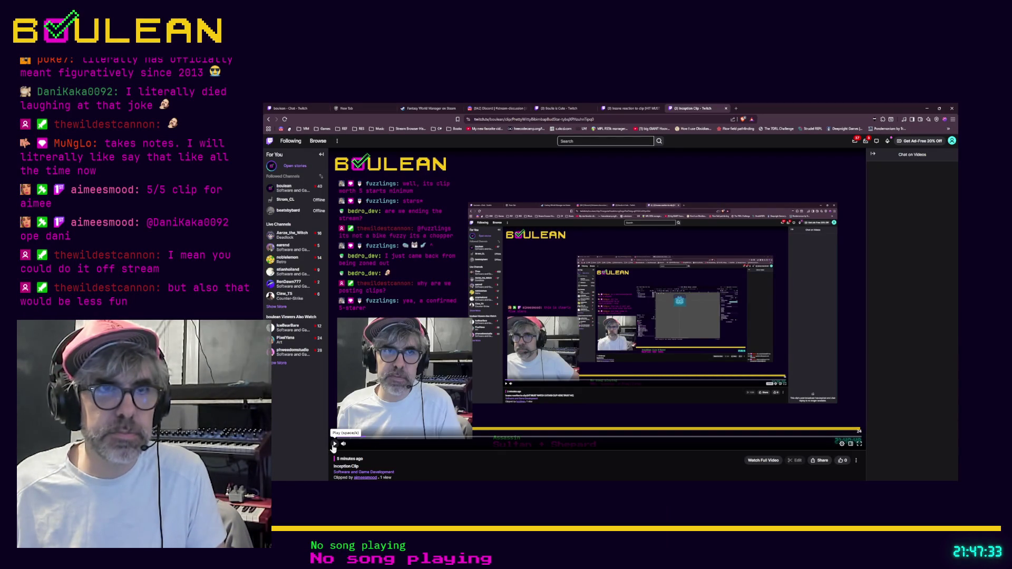
Play the Inception Clip until its end screen shows two suggested clips.
left_click(333, 445)
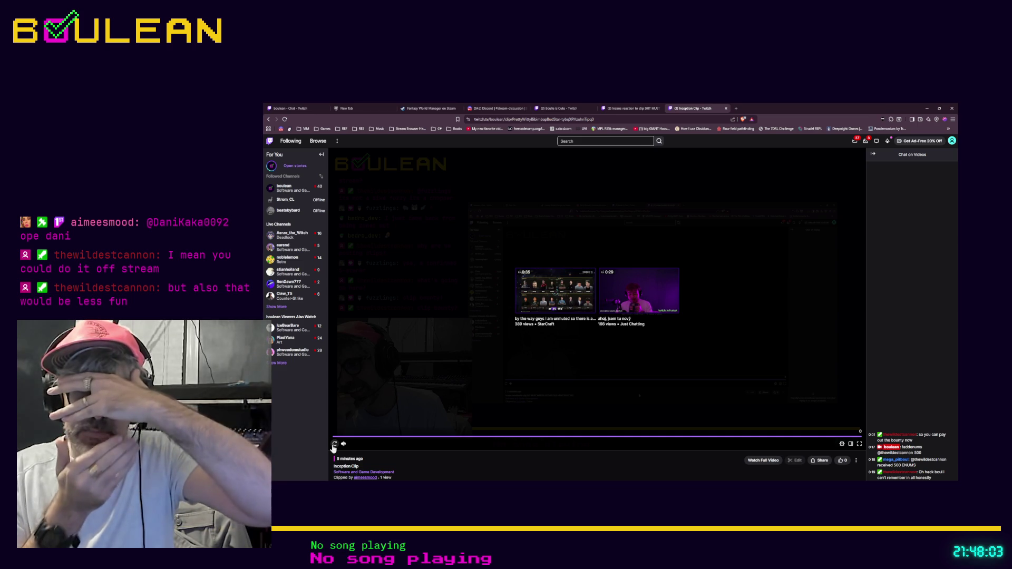
mouse_move(376, 447)
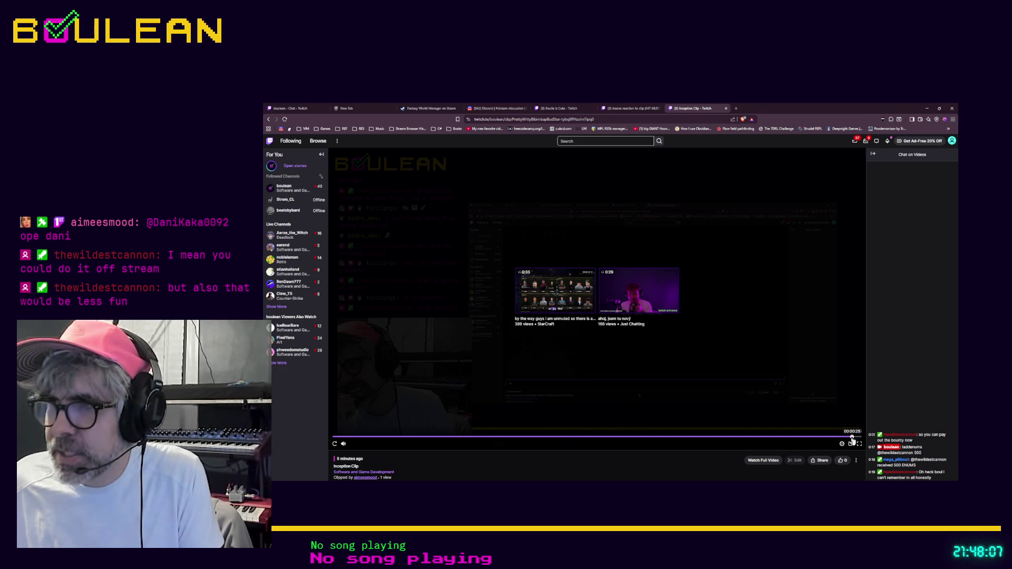
left_click(822, 439)
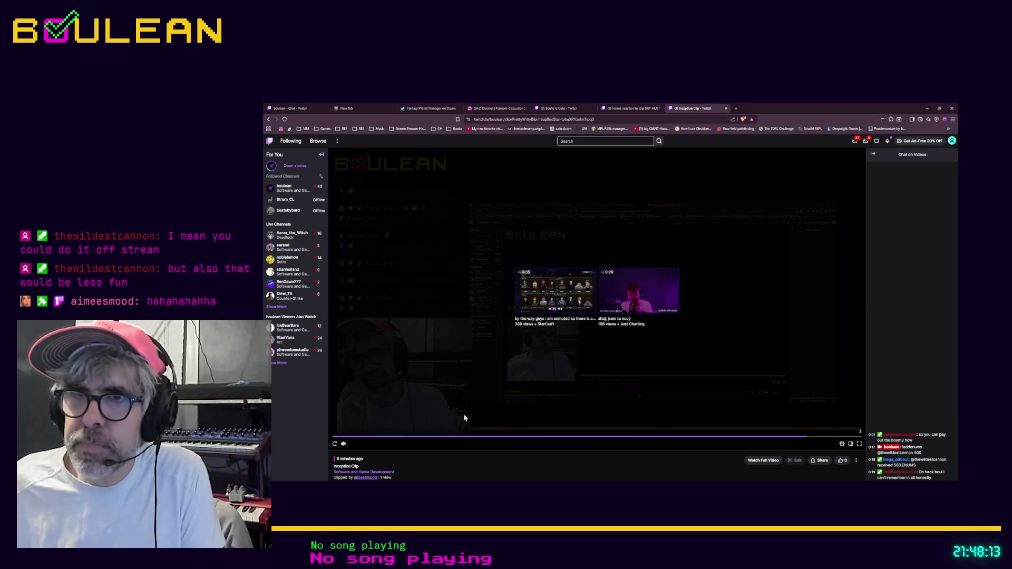
left_click(334, 443)
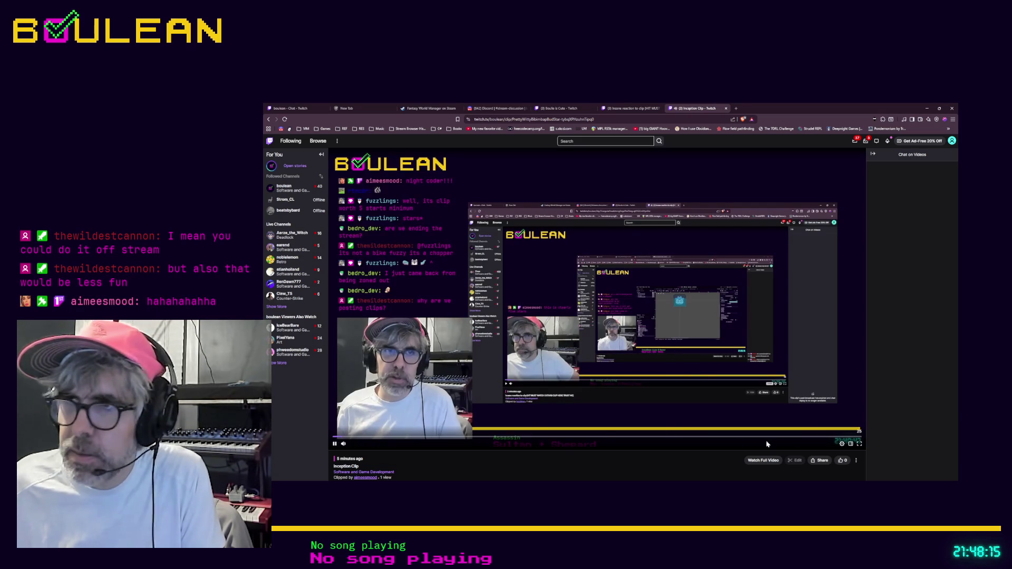
left_click(820, 439)
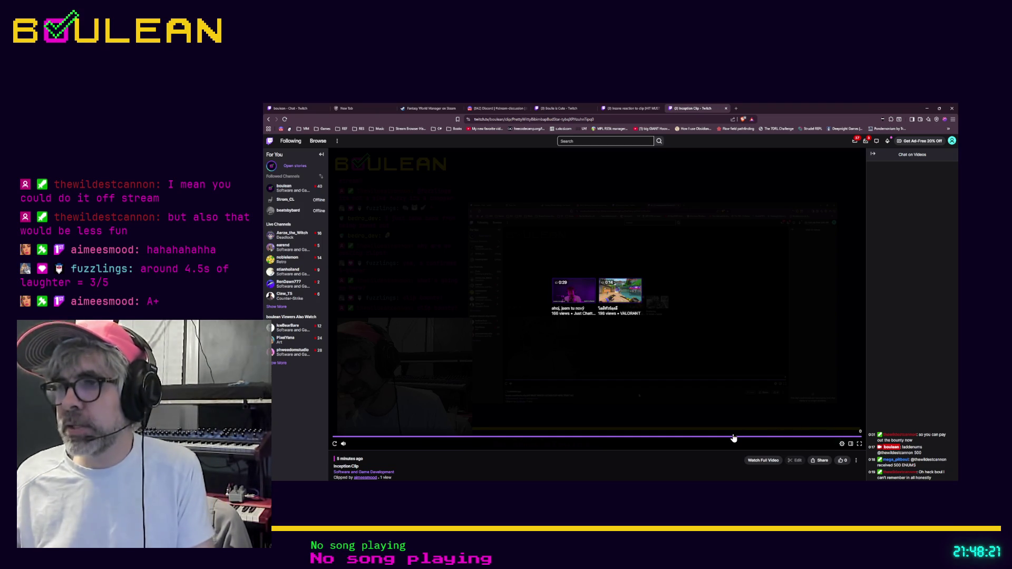
Minimize and restore the browser, then switch to the Discord stream-discussion channel tab.
scroll(614, 452, "down", 1)
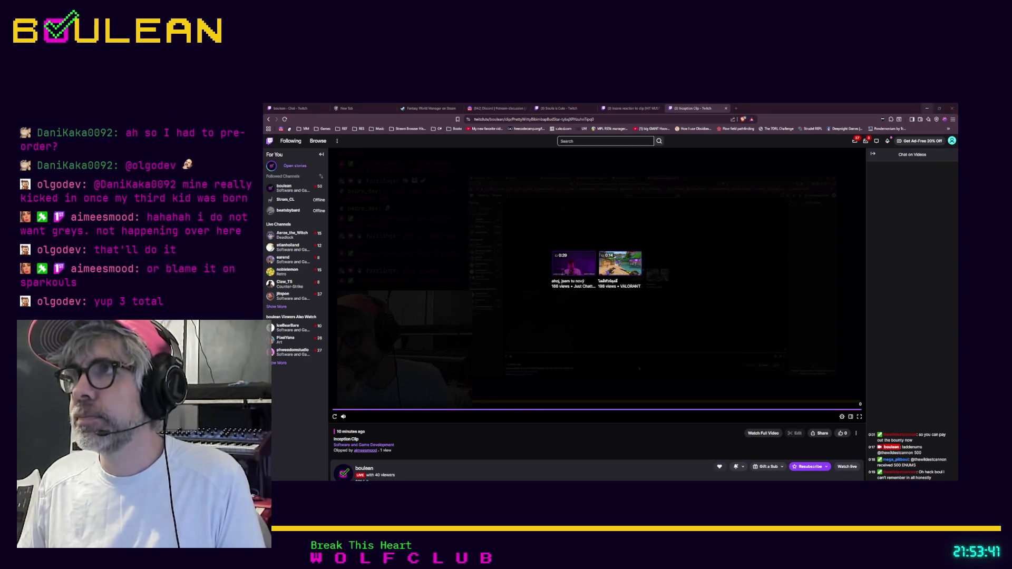
left_click(927, 108)
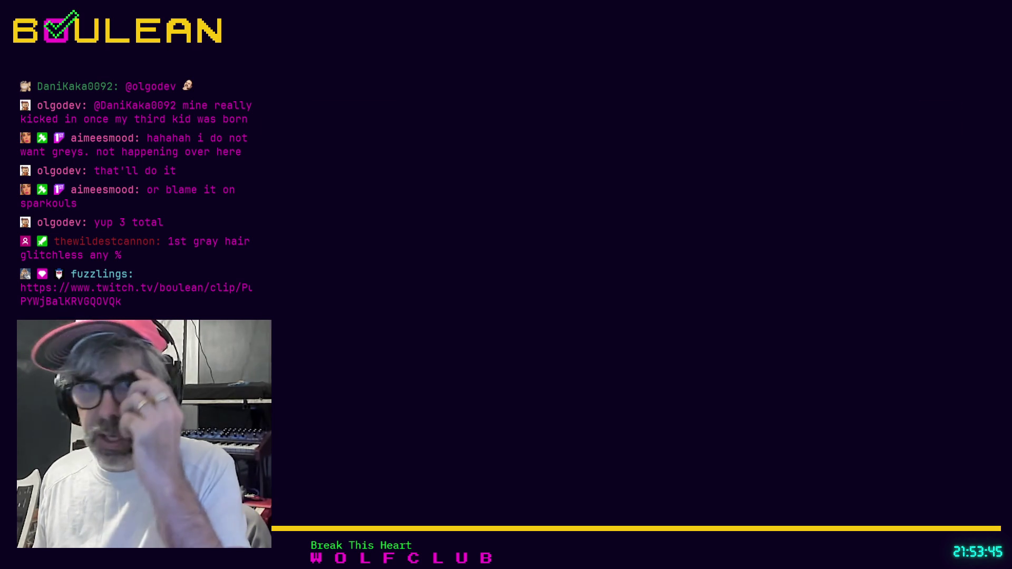
key("alt+Tab")
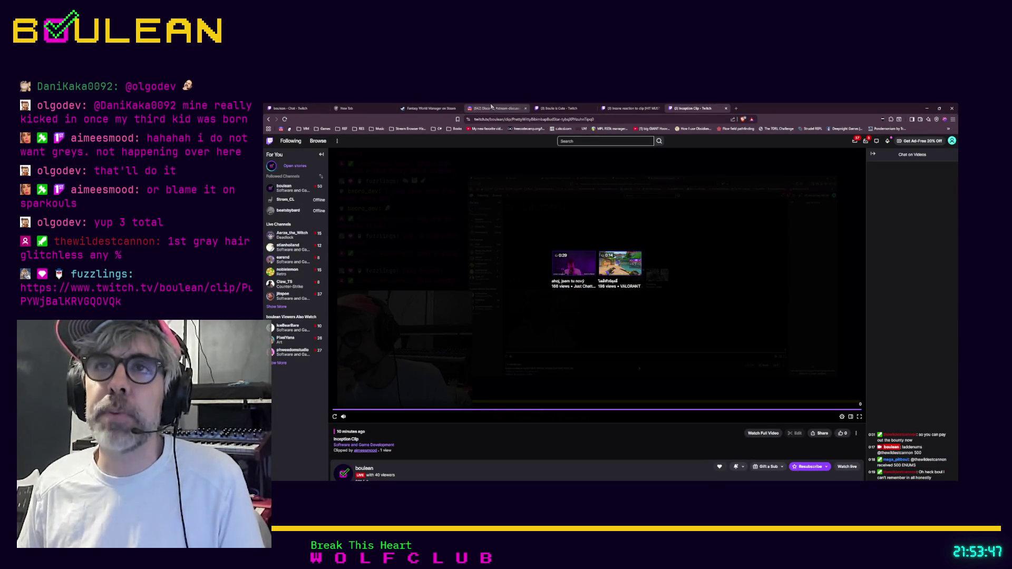
left_click(495, 108)
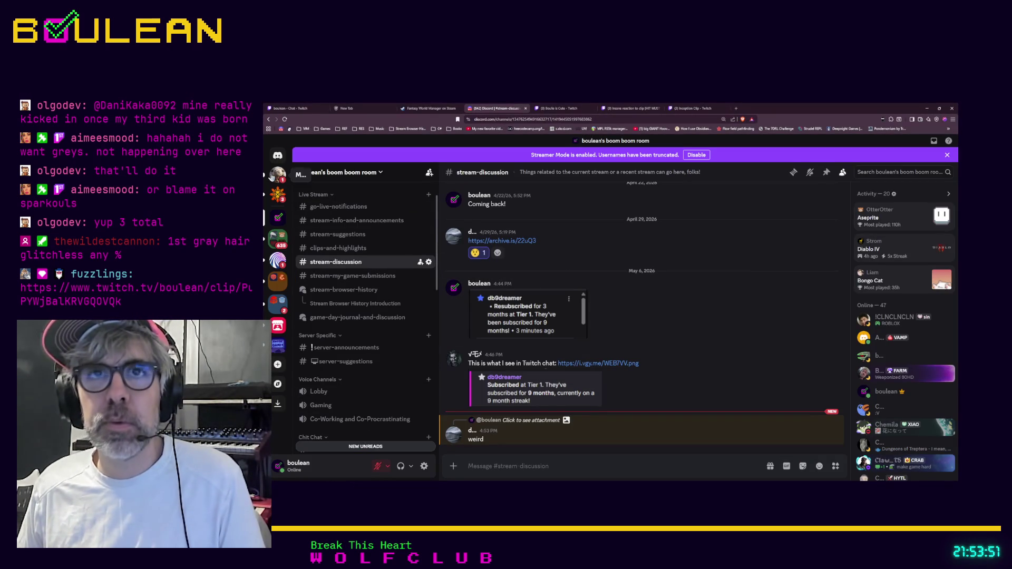
Open the direct message conversation and enlarge its code screenshot to full size.
left_click(273, 174)
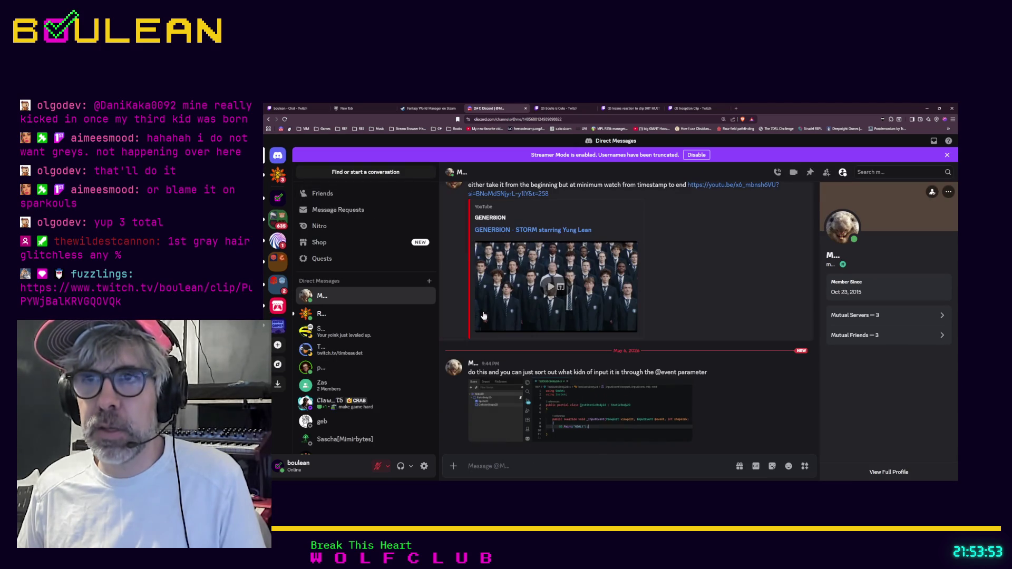
left_click(538, 389)
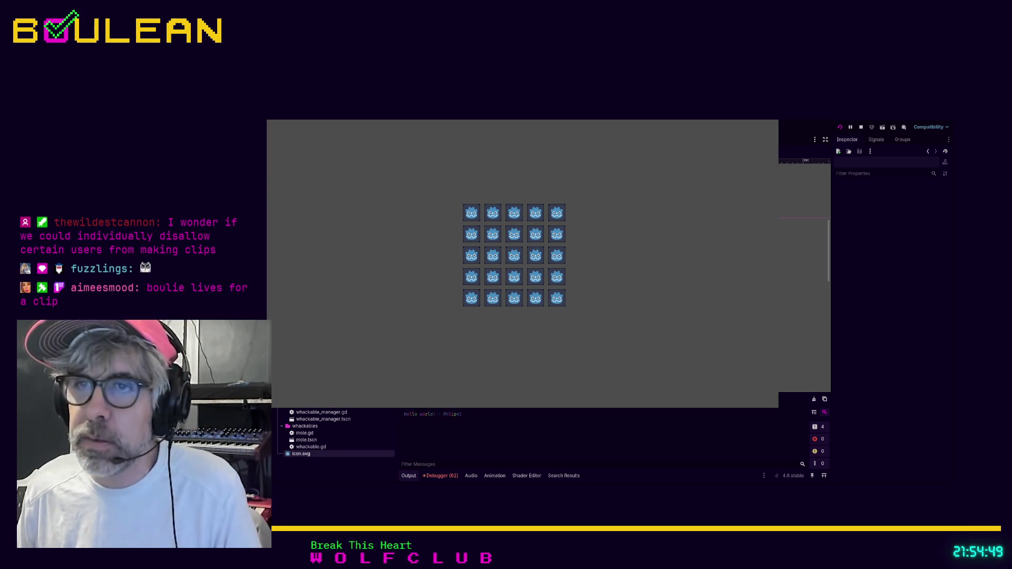
Stop the running game, add a StaticBody2D under Mole, and return to the Discord screenshot.
key("F8")
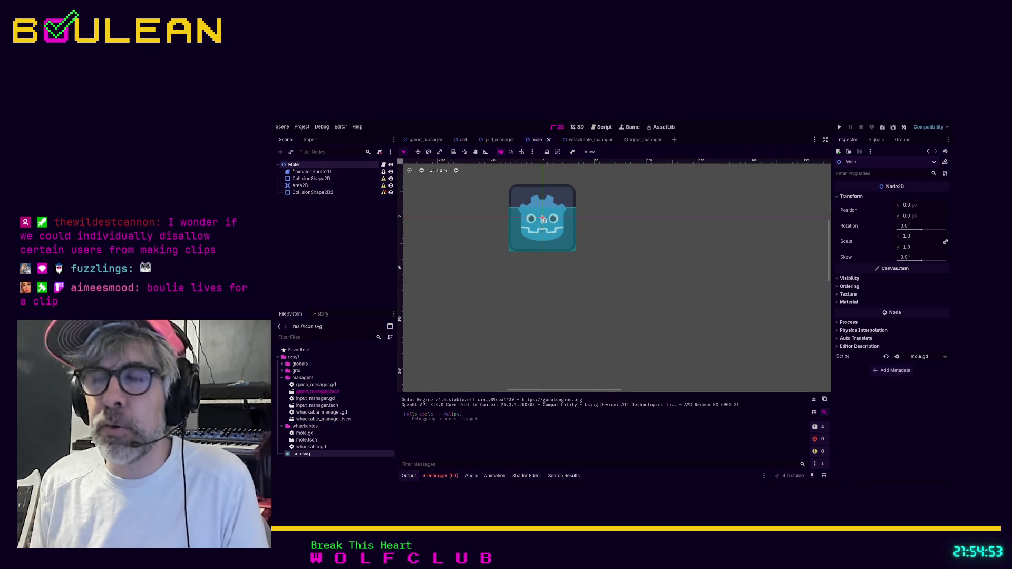
key("ctrl+shift+z")
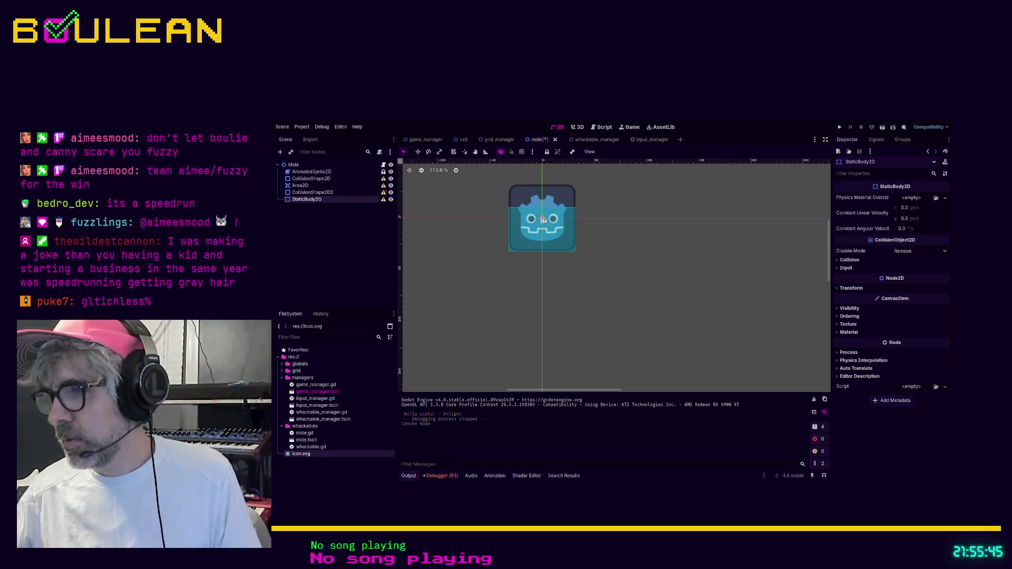
key("alt+Tab")
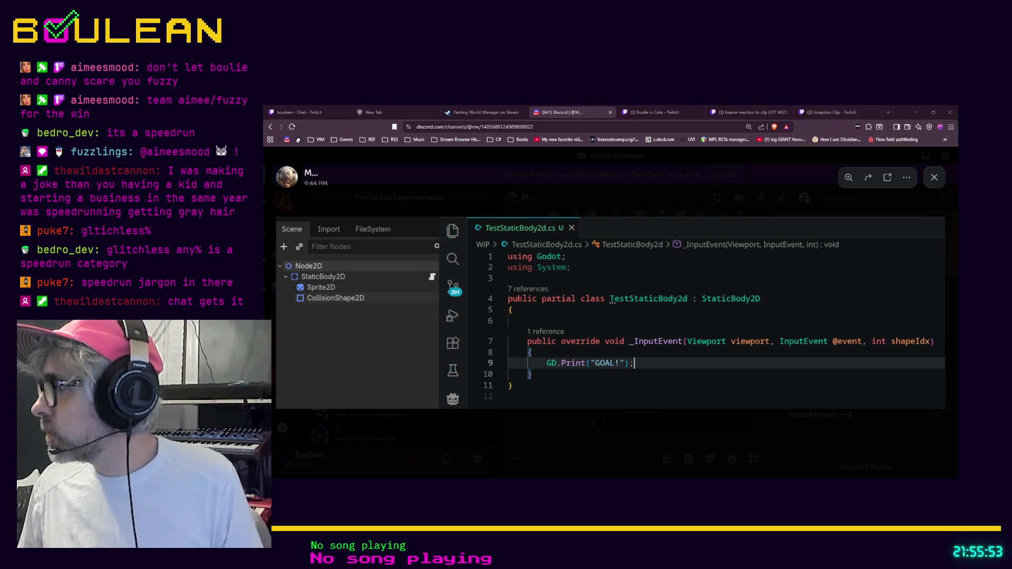
Load the pasted WE NEED PROOF clip link in a new tab and watch it to the end.
left_click(888, 112)
key("ctrl+v")
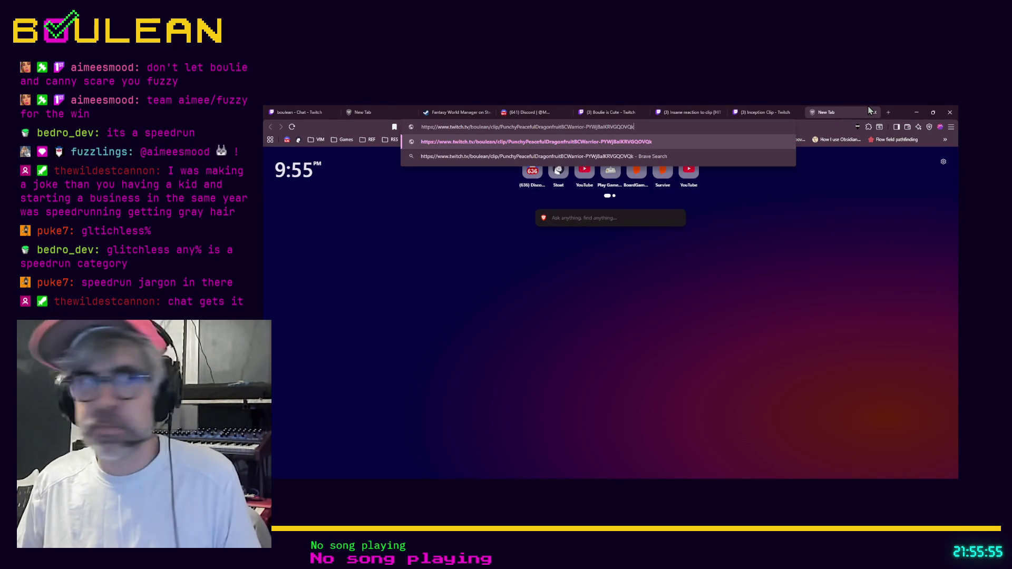
key("Return")
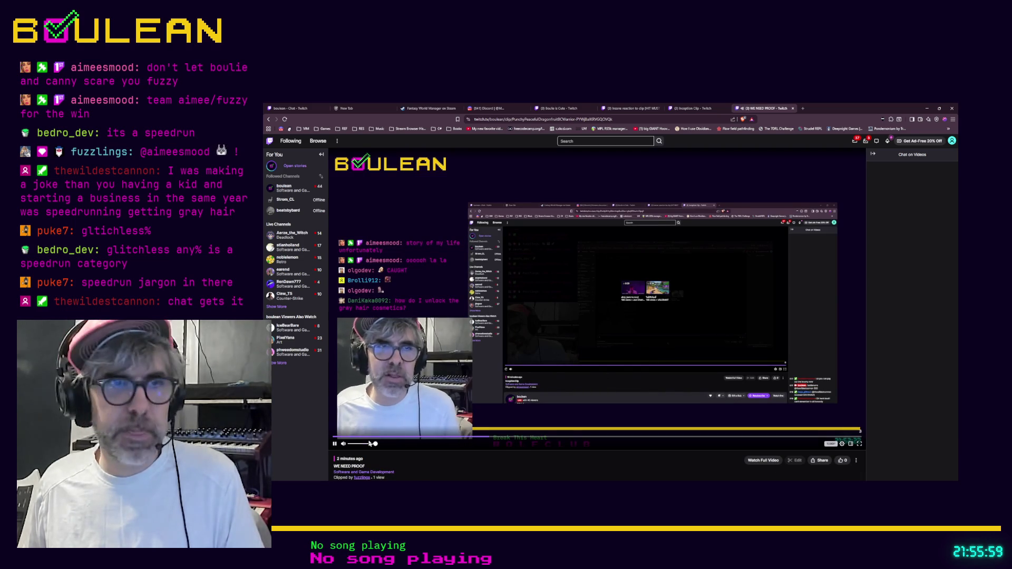
mouse_move(370, 444)
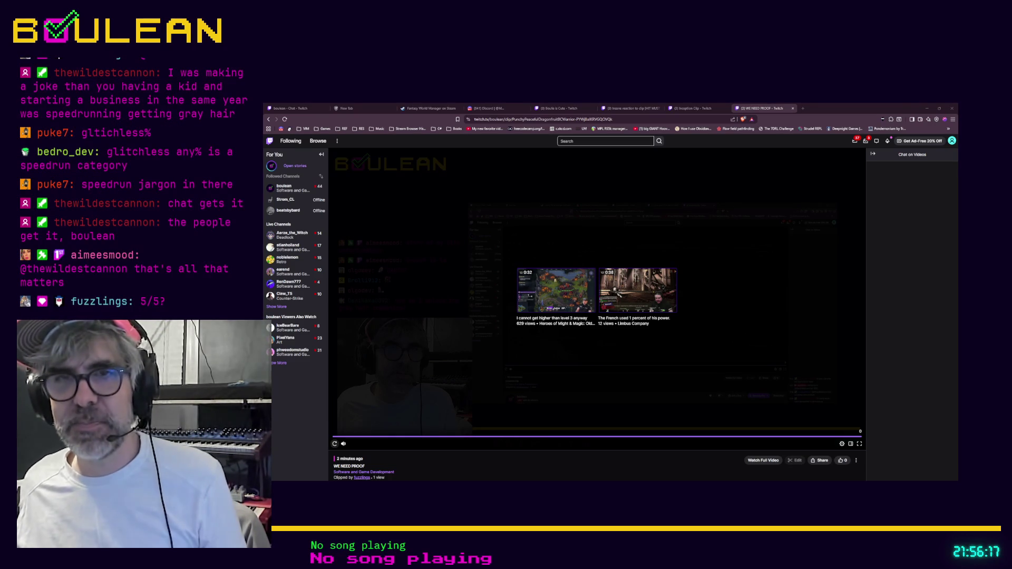
Replay the WE NEED PROOF clip to its end, then select its web address.
left_click(334, 443)
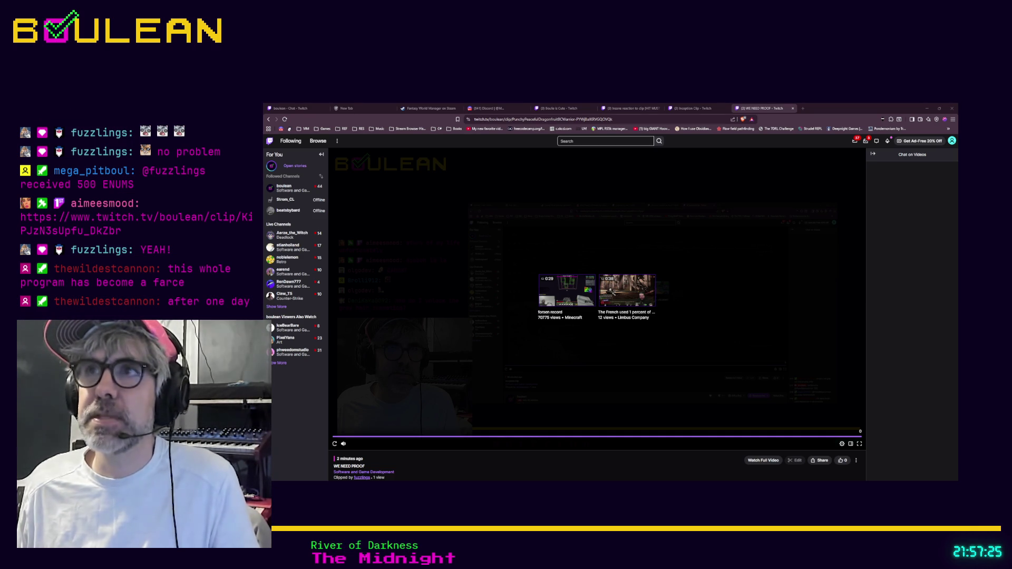
left_click(653, 121)
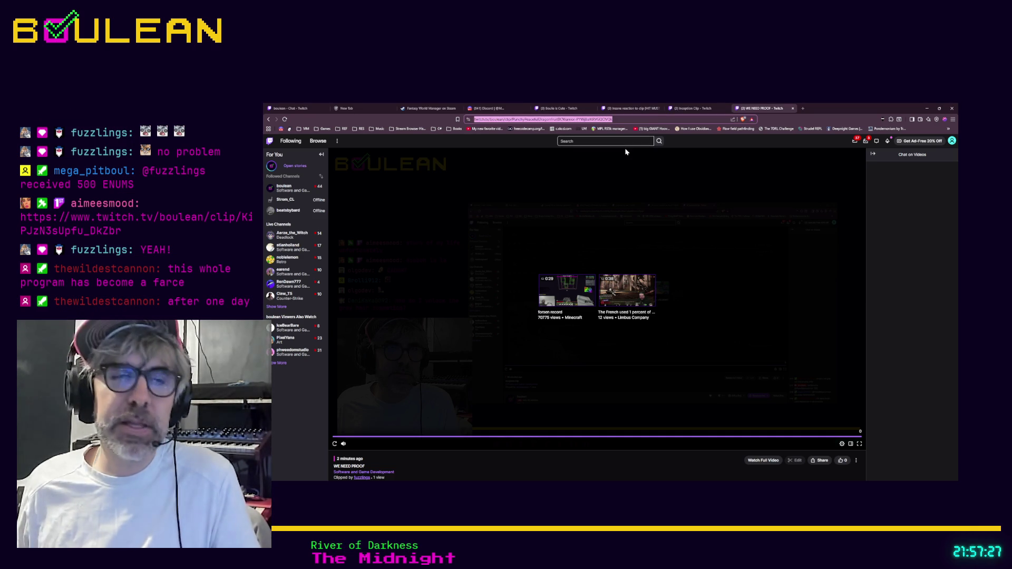
Paste the Hearts for Fuzz clip link and let the clip play through.
key("ctrl+v")
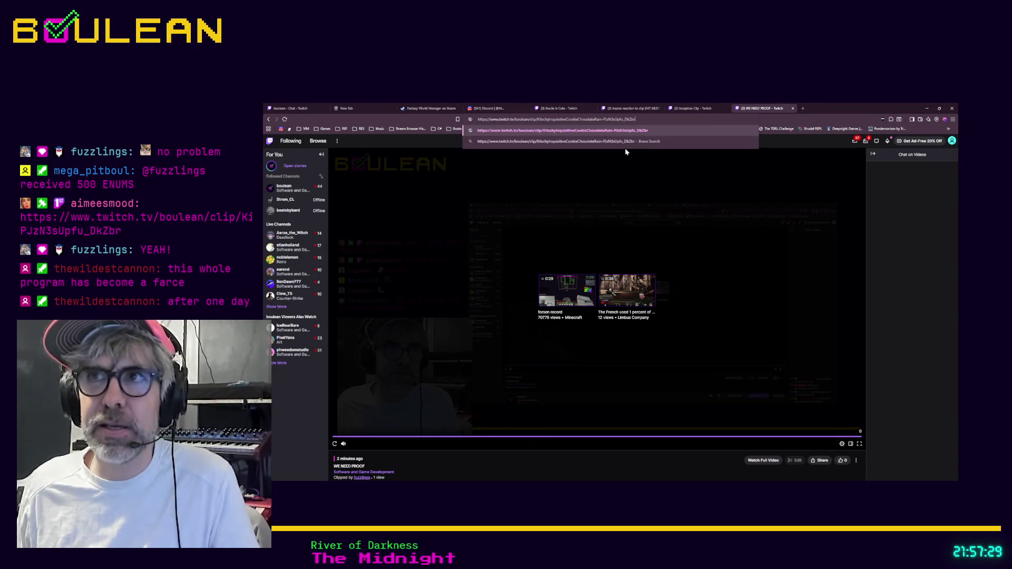
key("Return")
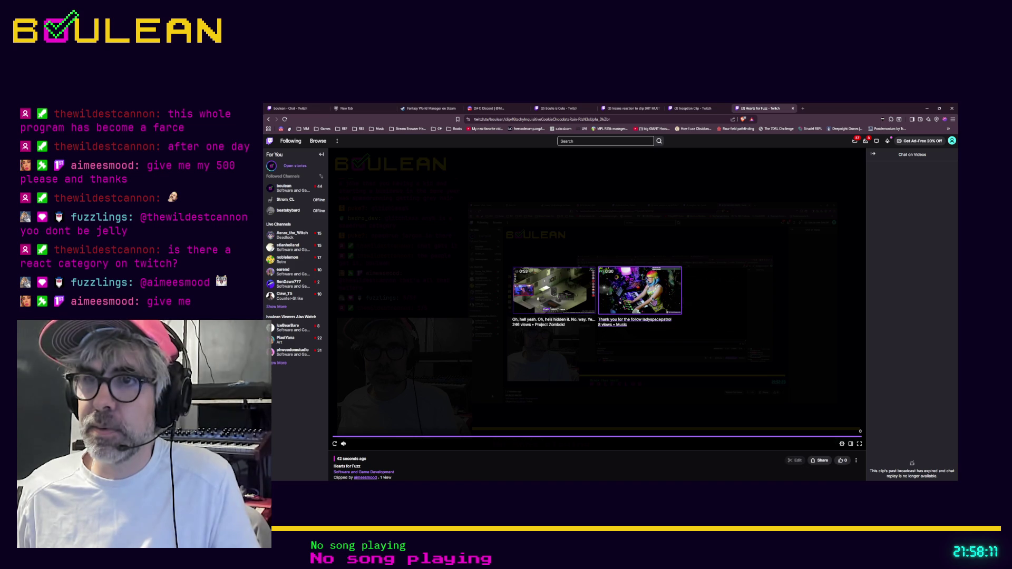
Watch the suggested 'Thank you for the follow' Music clip through to its end screen.
left_click(653, 298)
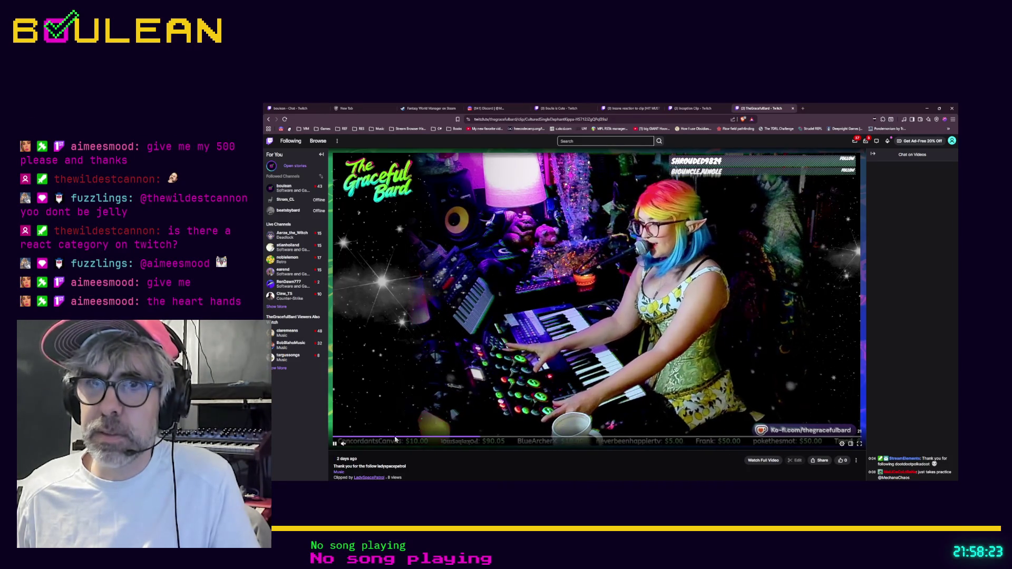
mouse_move(345, 445)
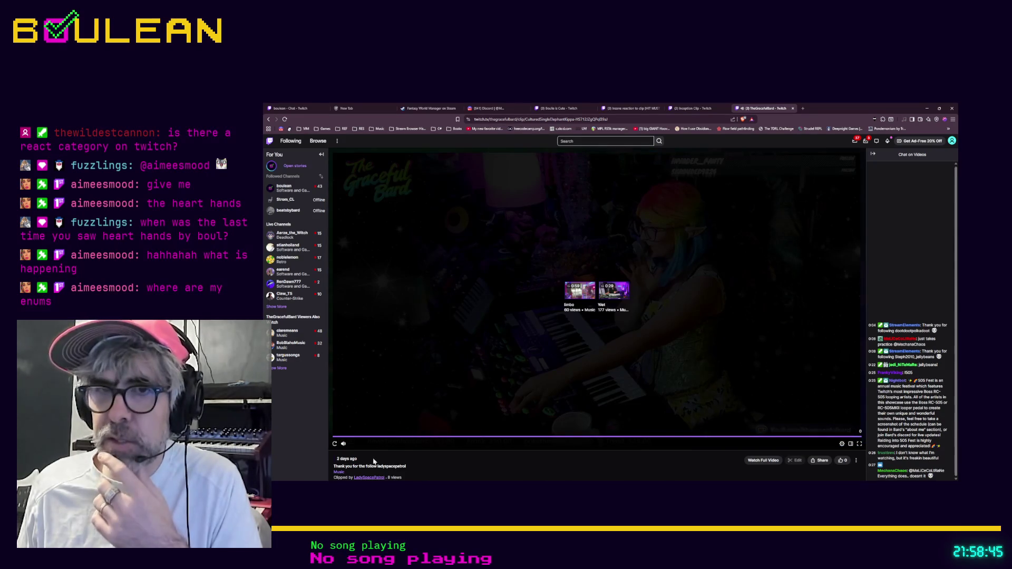
scroll(410, 460, "down", 1)
scroll(439, 445, "down", 1)
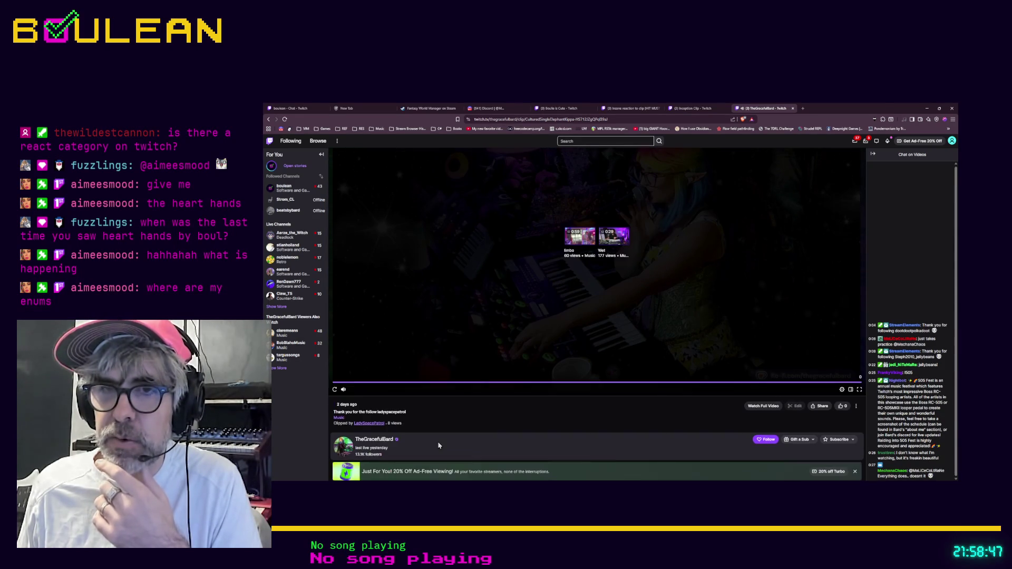
scroll(427, 432, "up", 2)
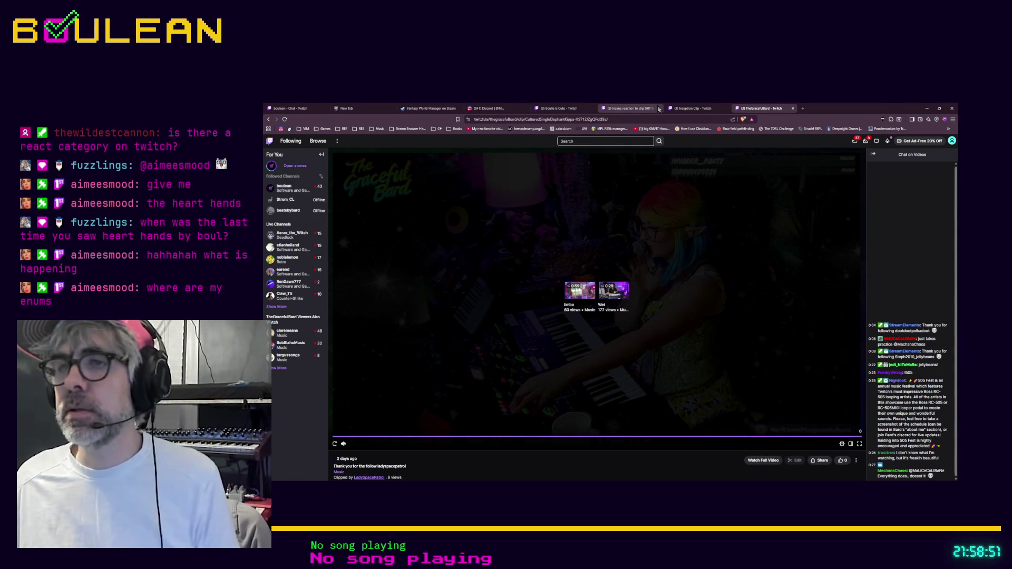
Go back to the Inception Clip tab, then hide the browser window briefly.
left_click(691, 109)
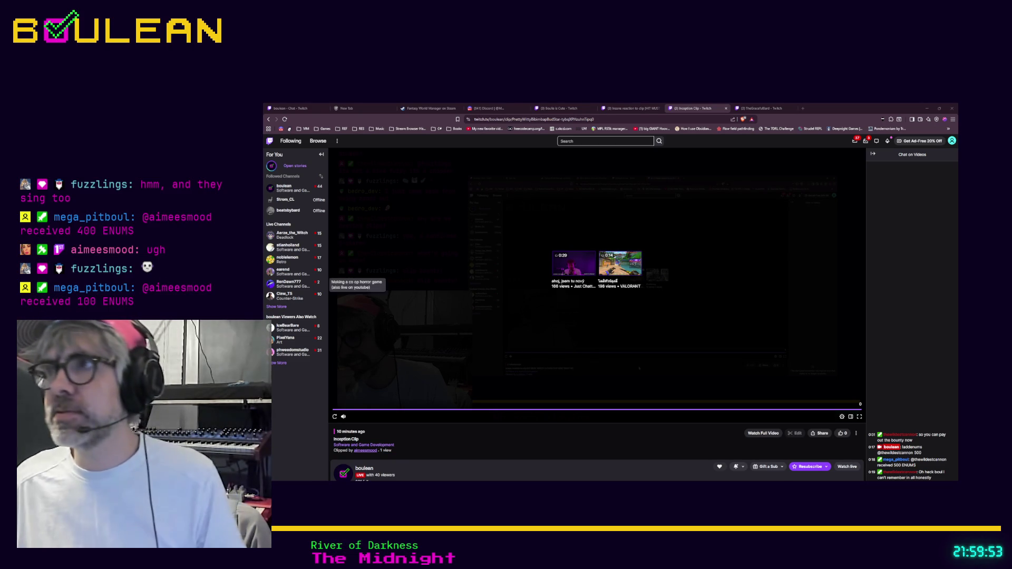
left_click(926, 108)
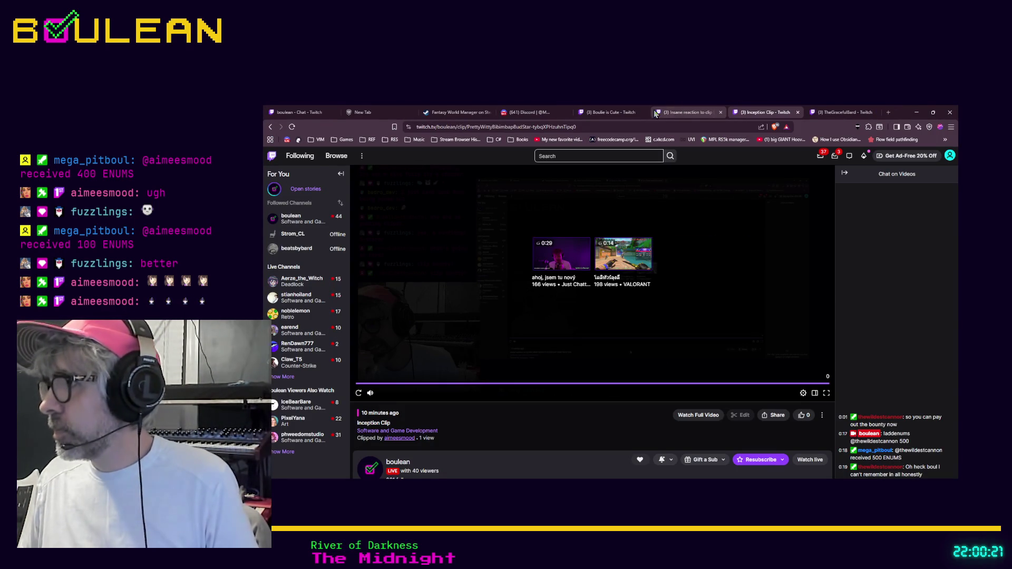
Pass through the Twitch chat tab to the Discord tab's StaticBody2D 'GOAL!' screenshot.
left_click(311, 112)
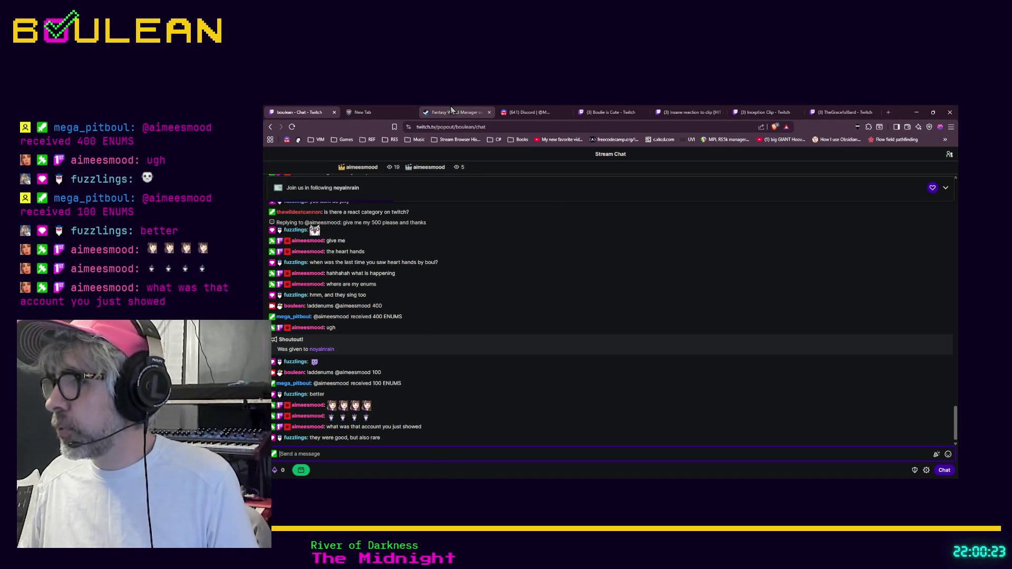
left_click(514, 117)
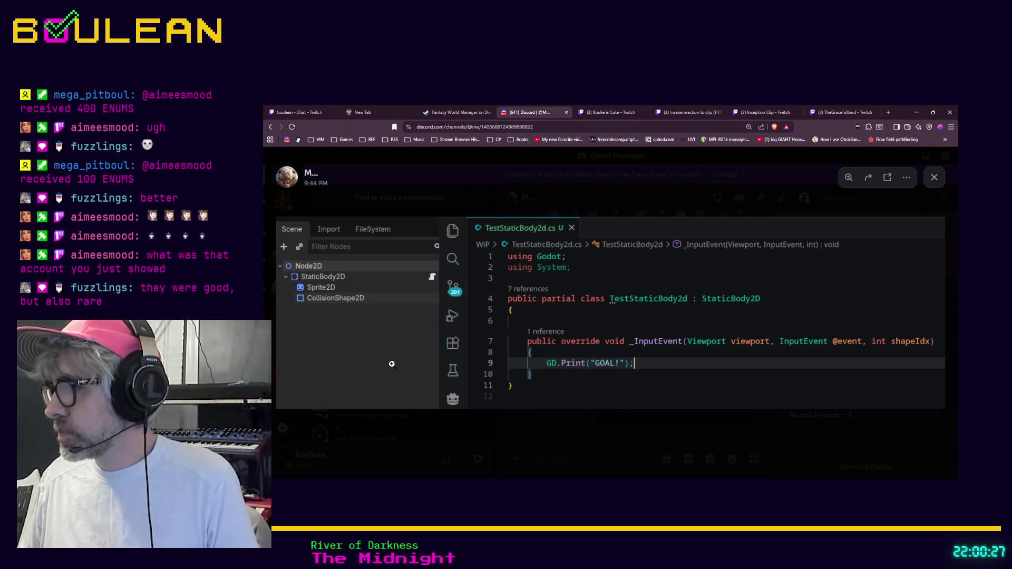